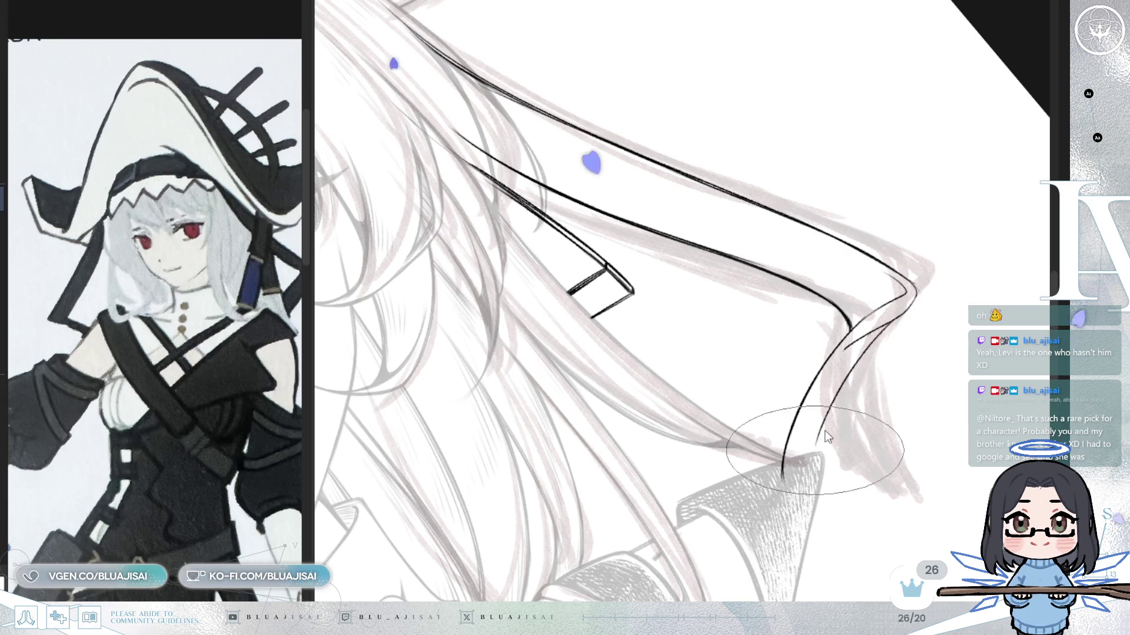
- Ink the hood edge contour in black, redoing the stroke until it sits right, then mirror the view
drag(844, 349, 794, 465)
key(ctrl+z)
drag(832, 327, 830, 446)
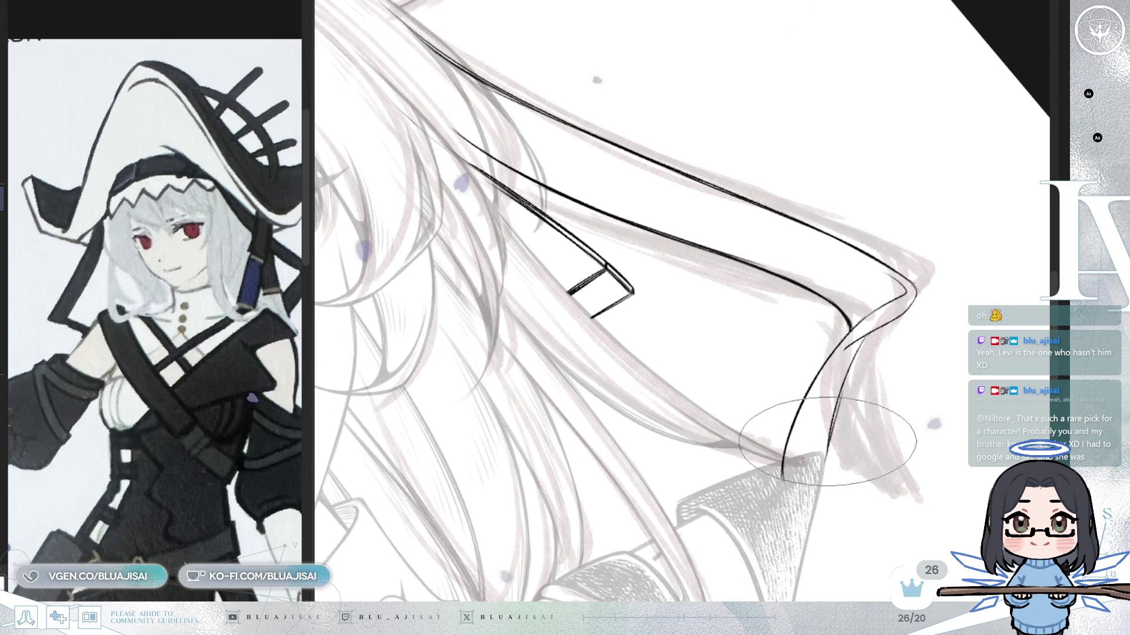
key(ctrl+z)
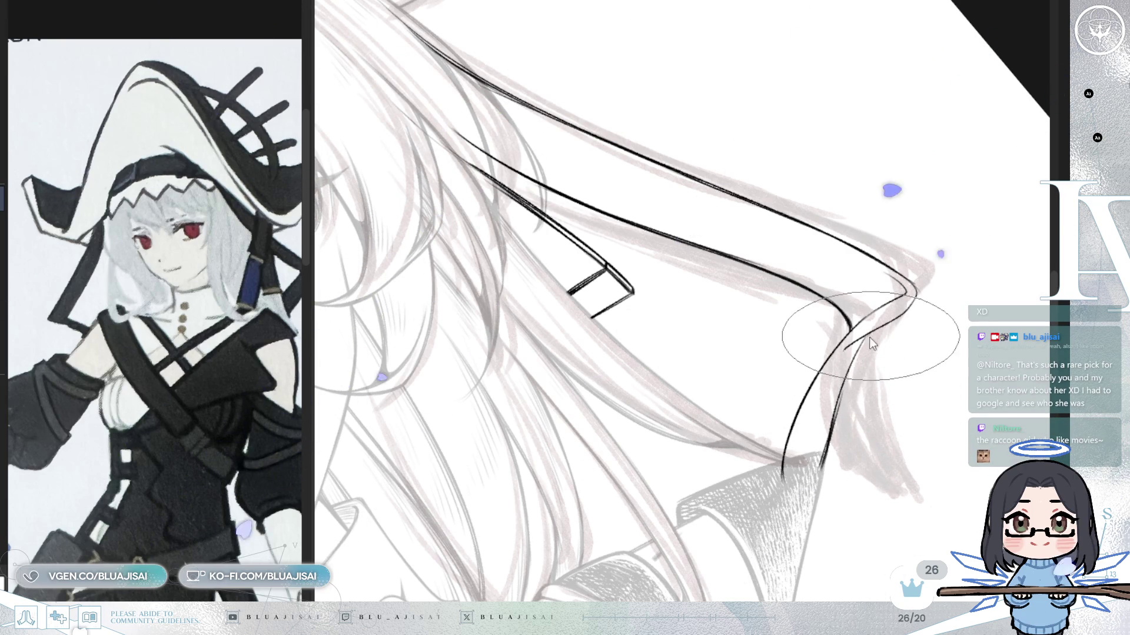
drag(863, 334, 823, 456)
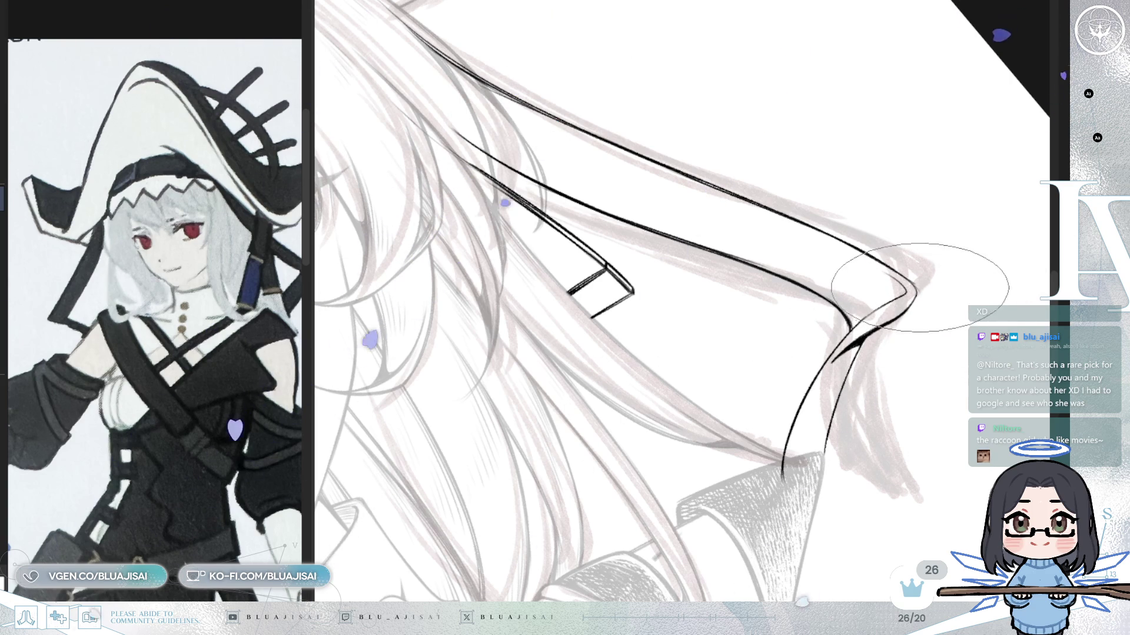
drag(852, 266, 824, 293)
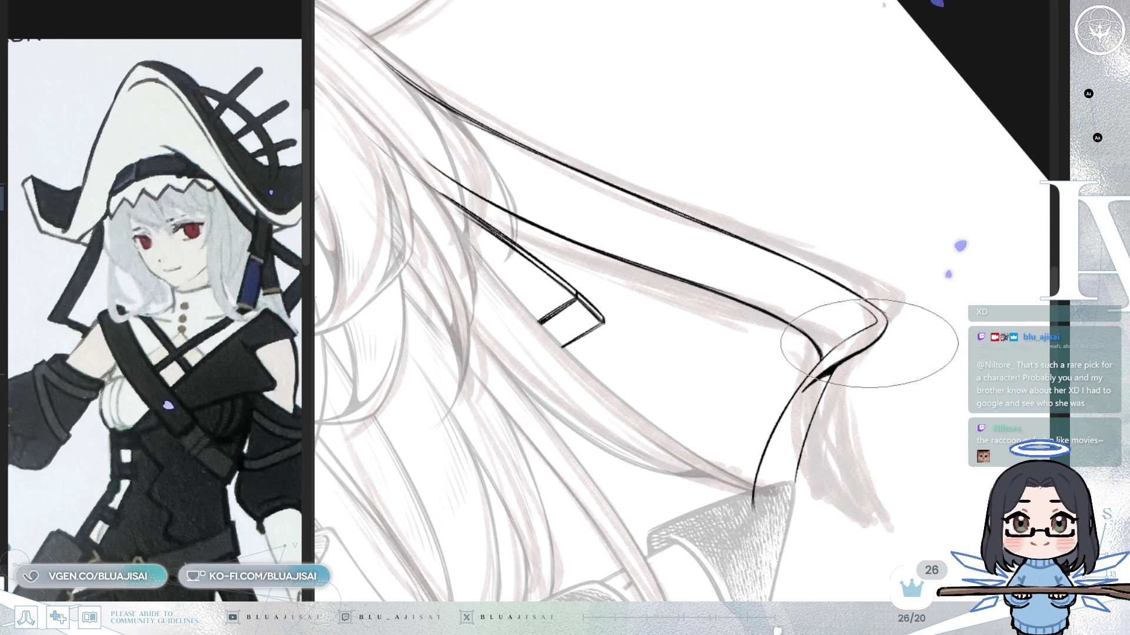
key(h)
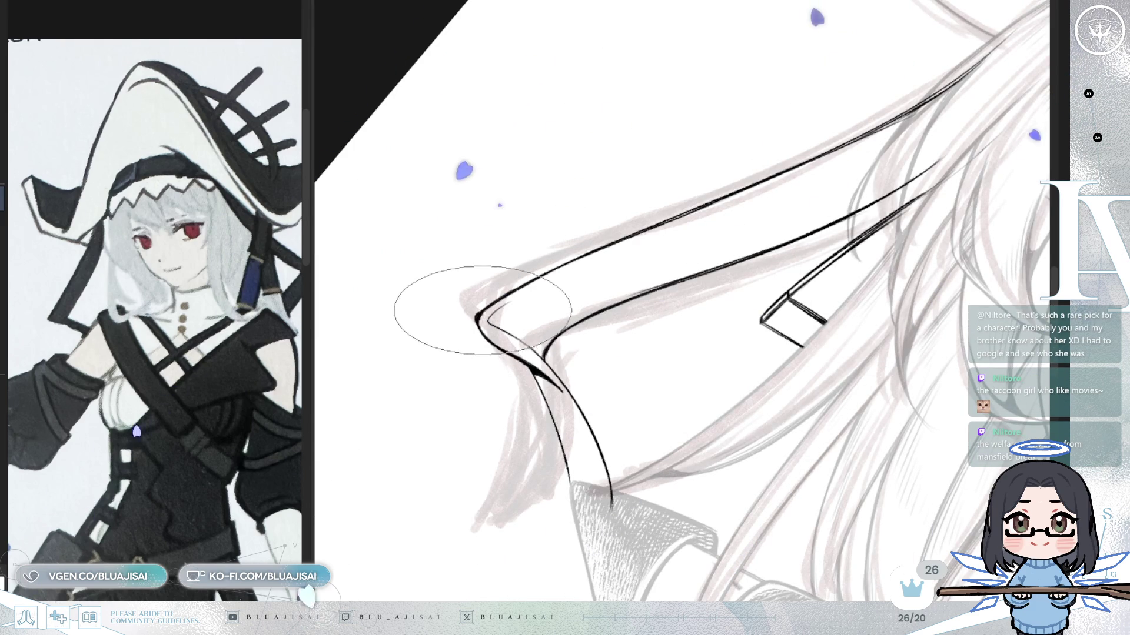
- Rotate the canvas and extend the lower contour toward the pointed tip, thickening it
key(Delete)
key(Delete)
key(Delete)
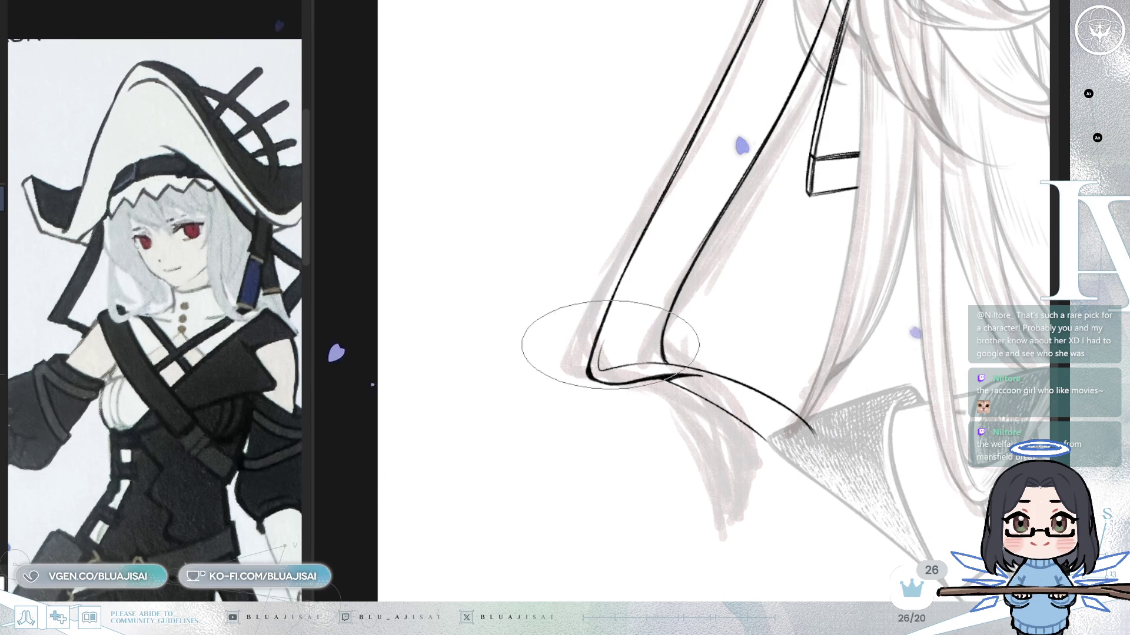
key(Delete)
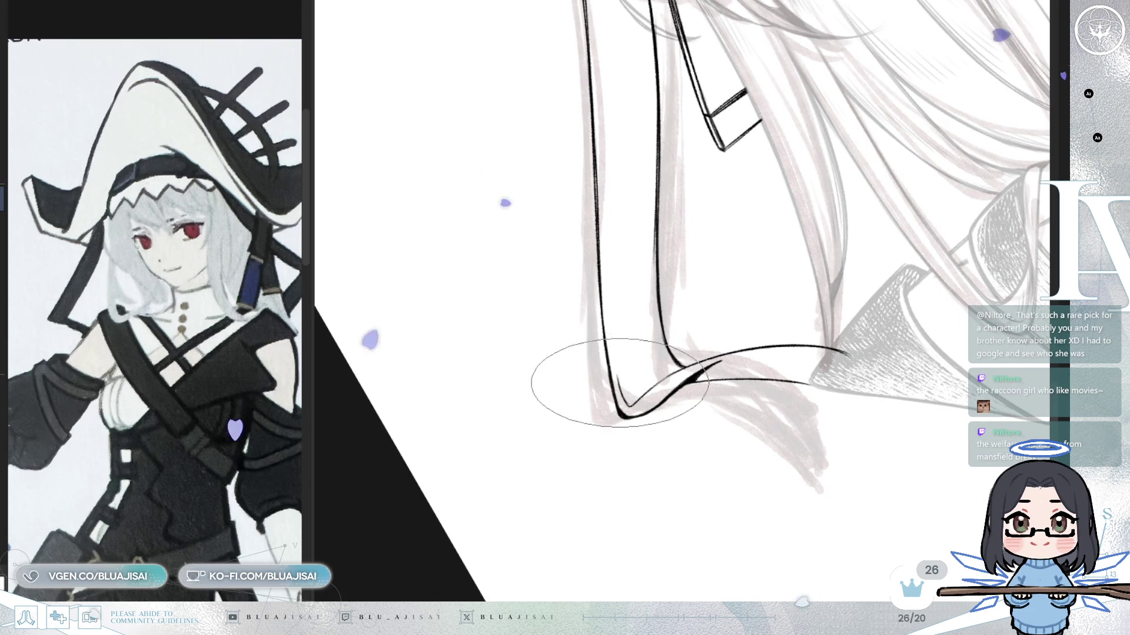
key(Delete)
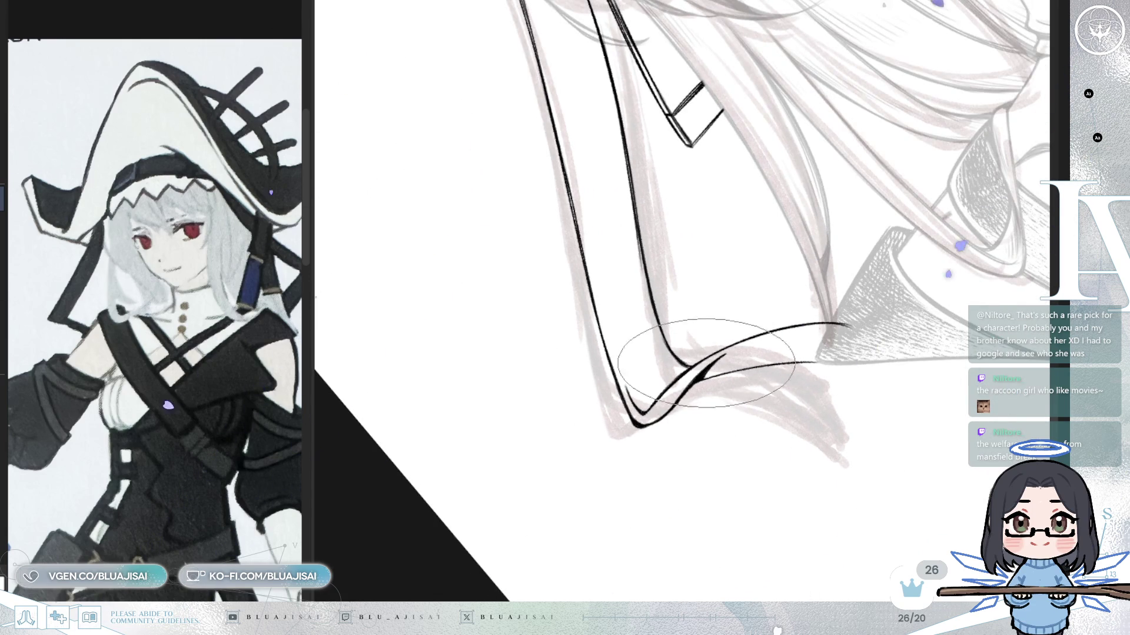
key(Delete)
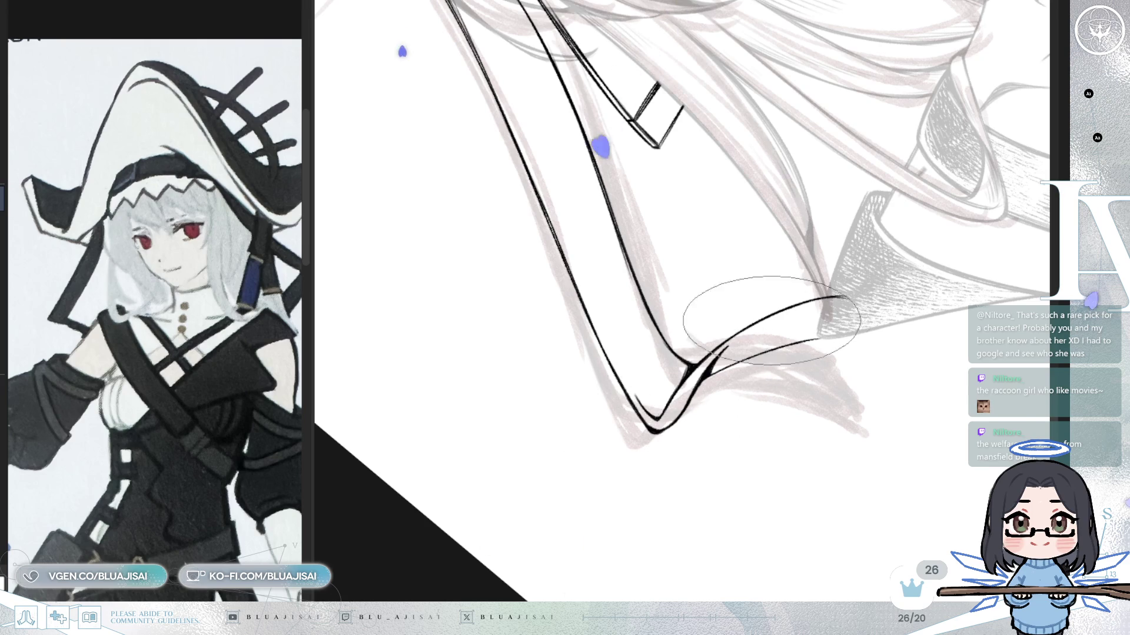
key(Delete)
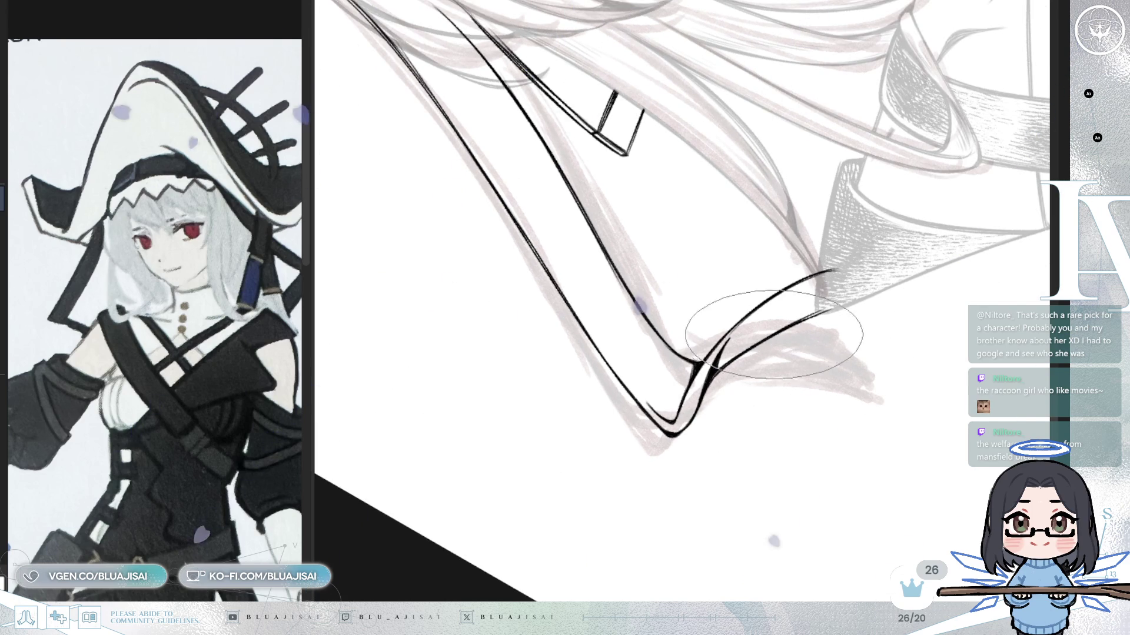
drag(759, 339, 835, 306)
key(End)
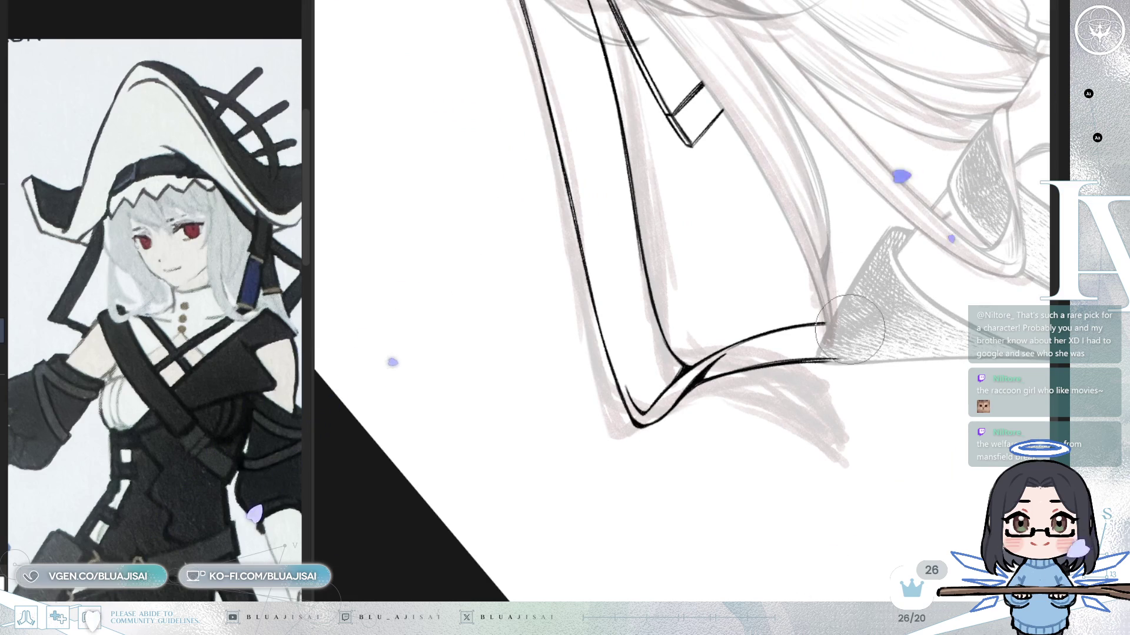
key(Delete)
key(Delete)
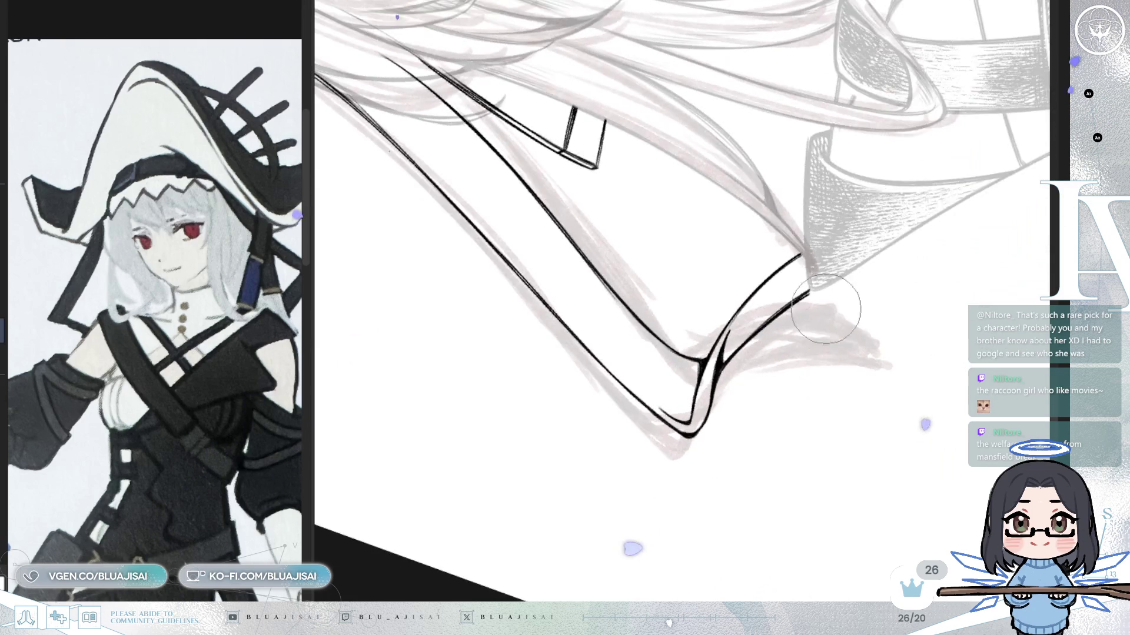
key(End)
key(End)
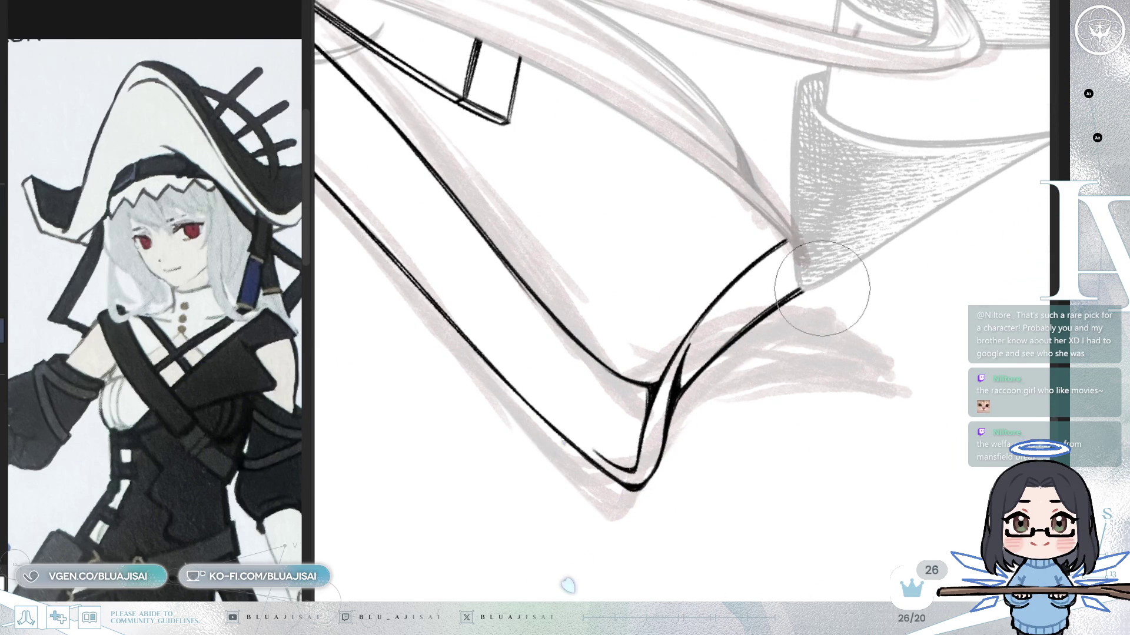
key(End)
key(End)
key(End)
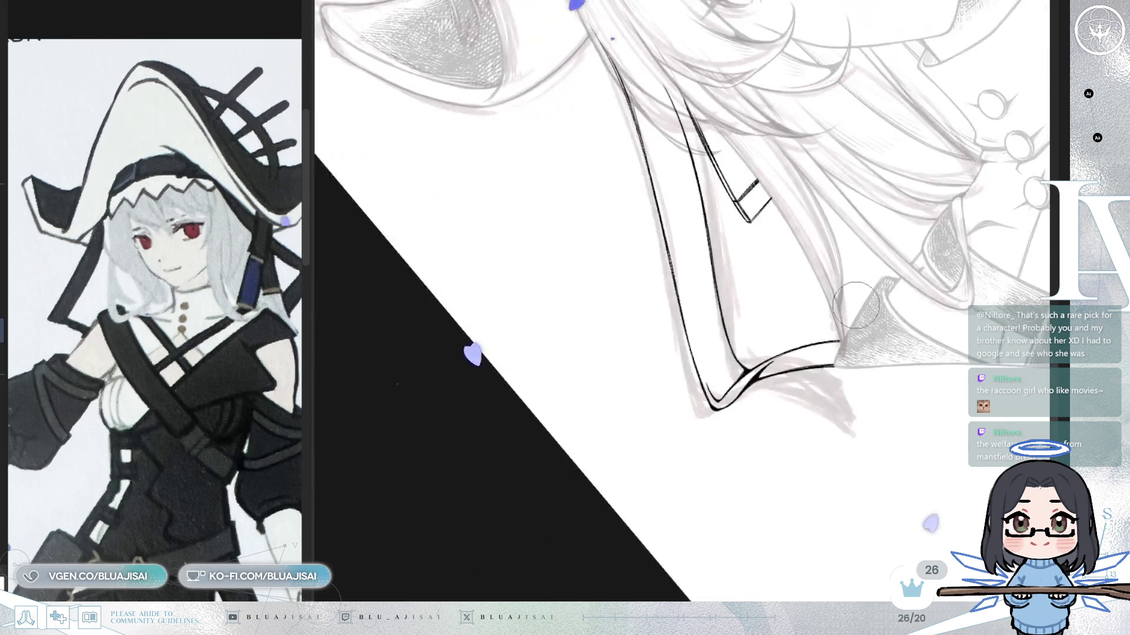
key(End)
key(End)
scroll(902, 288, up, 2)
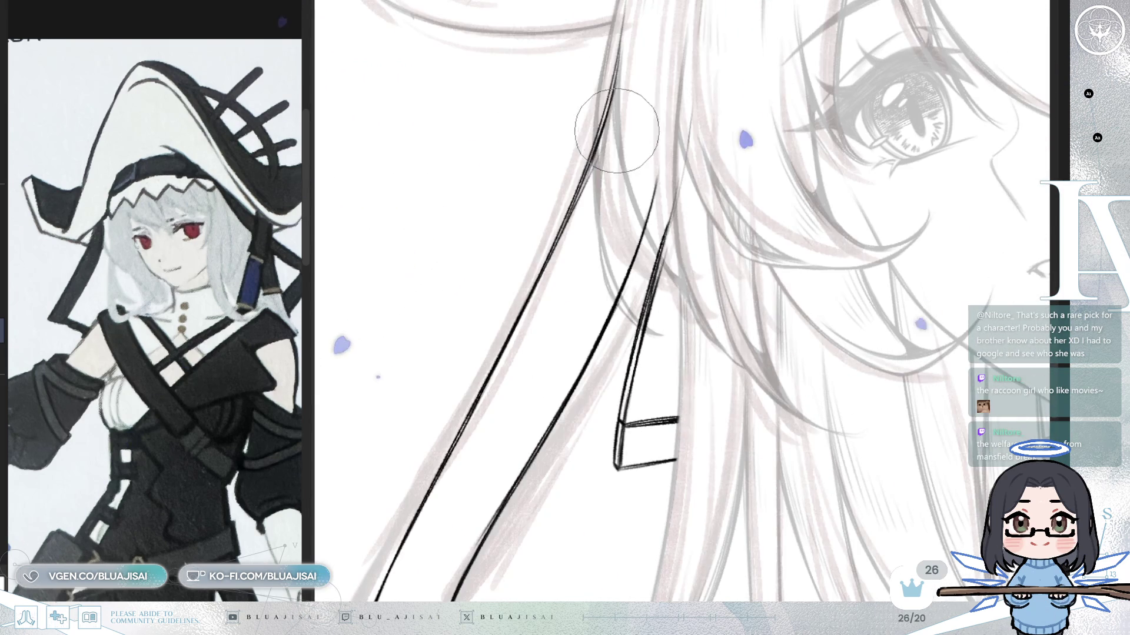
- Hide the pink rough sketch and erase the upper part of the hair lineart stroke
drag(629, 105, 615, 224)
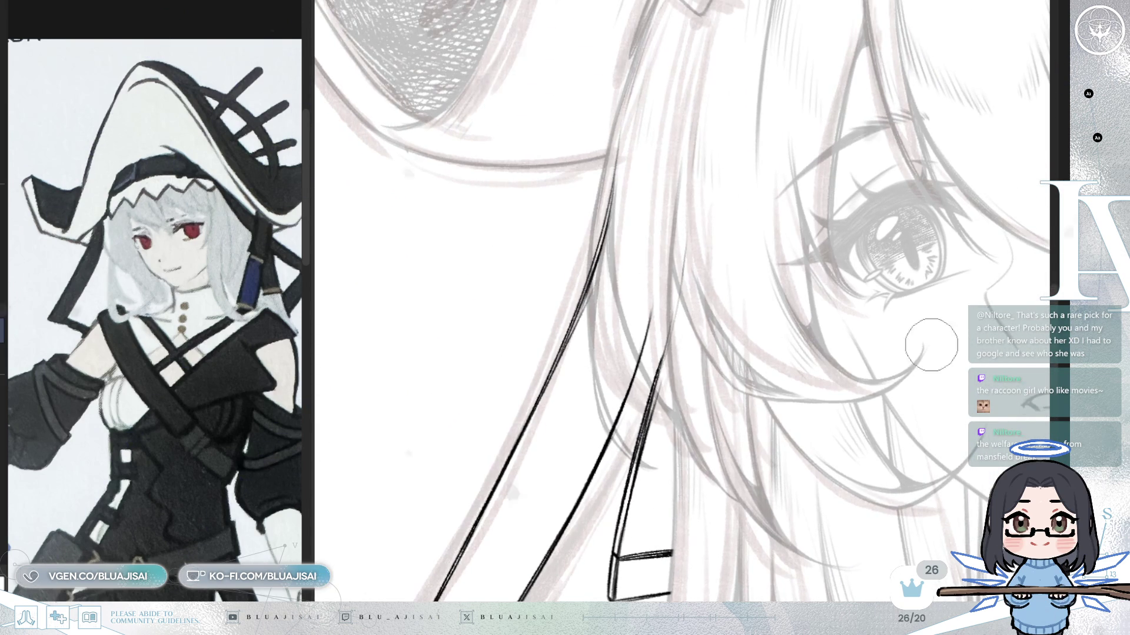
key(ctrl+z)
drag(619, 174, 588, 265)
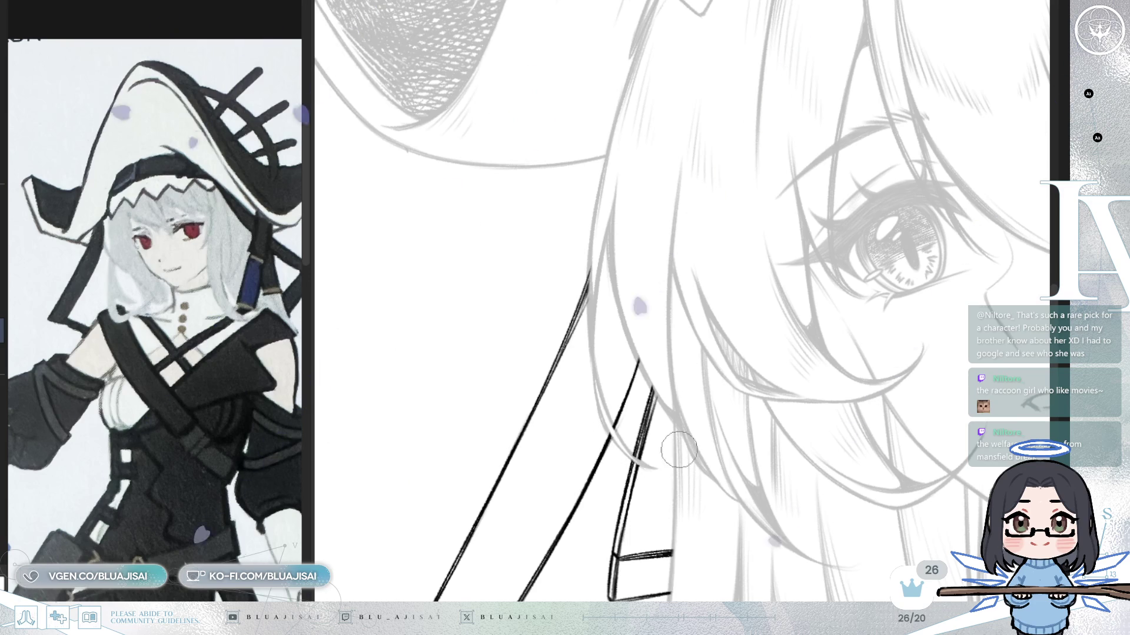
scroll(672, 454, down, 3)
scroll(733, 362, down, 3)
scroll(789, 271, down, 3)
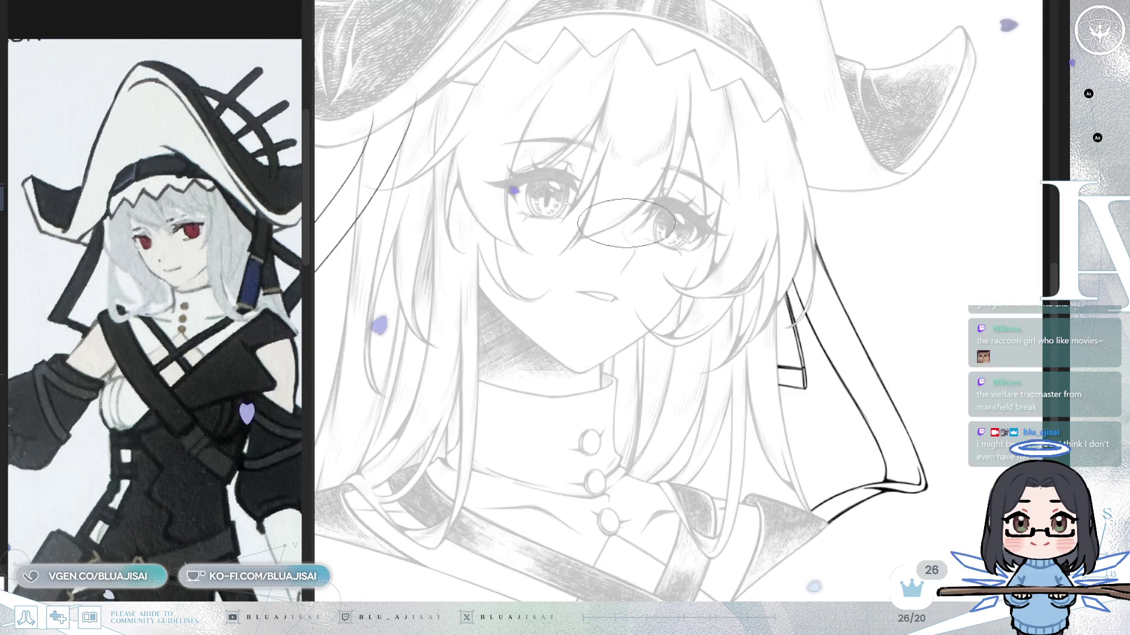
scroll(536, 301, up, 5)
scroll(536, 300, up, 2)
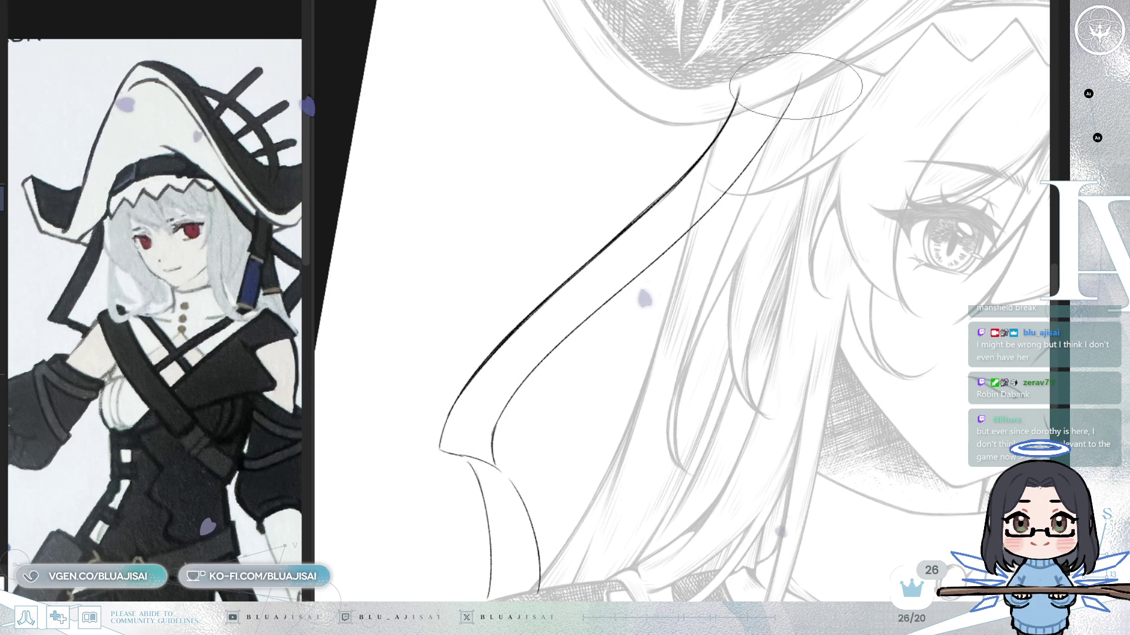
- Rotate and tilt the canvas so the hood's right edge and fold can be traced comfortably
drag(790, 97, 777, 88)
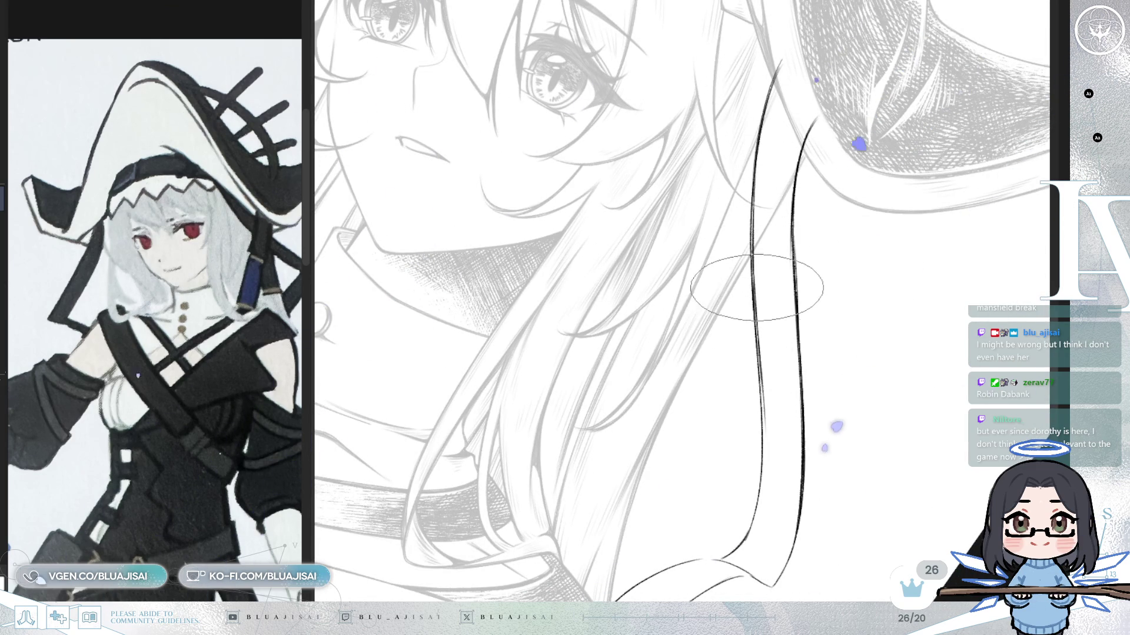
scroll(745, 277, down, 3)
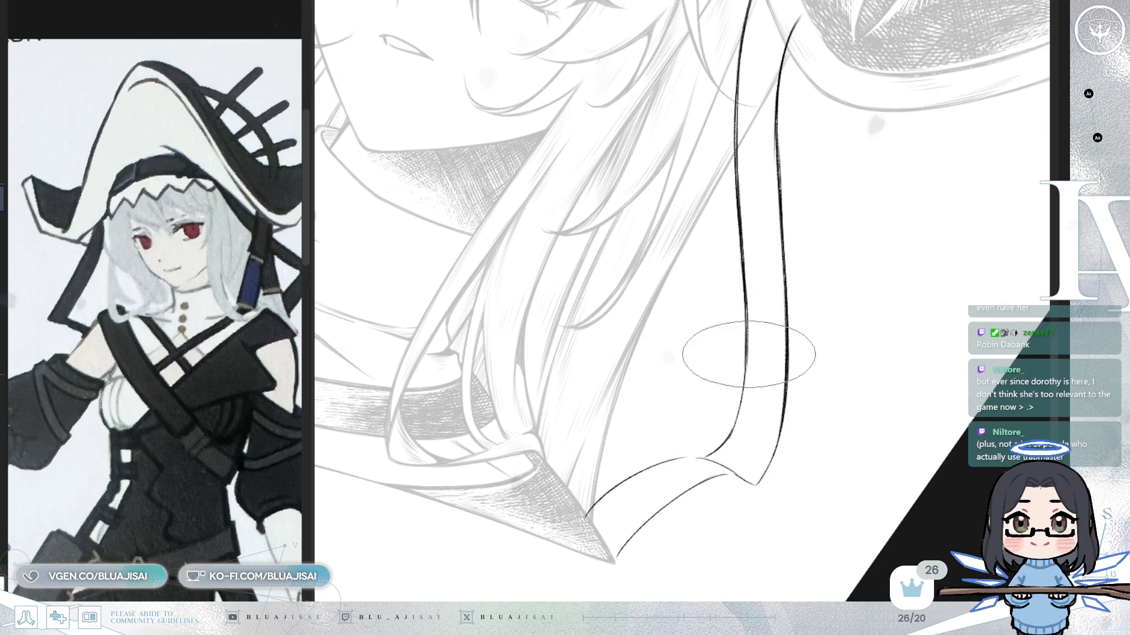
key(asciicircum)
key(asciicircum)
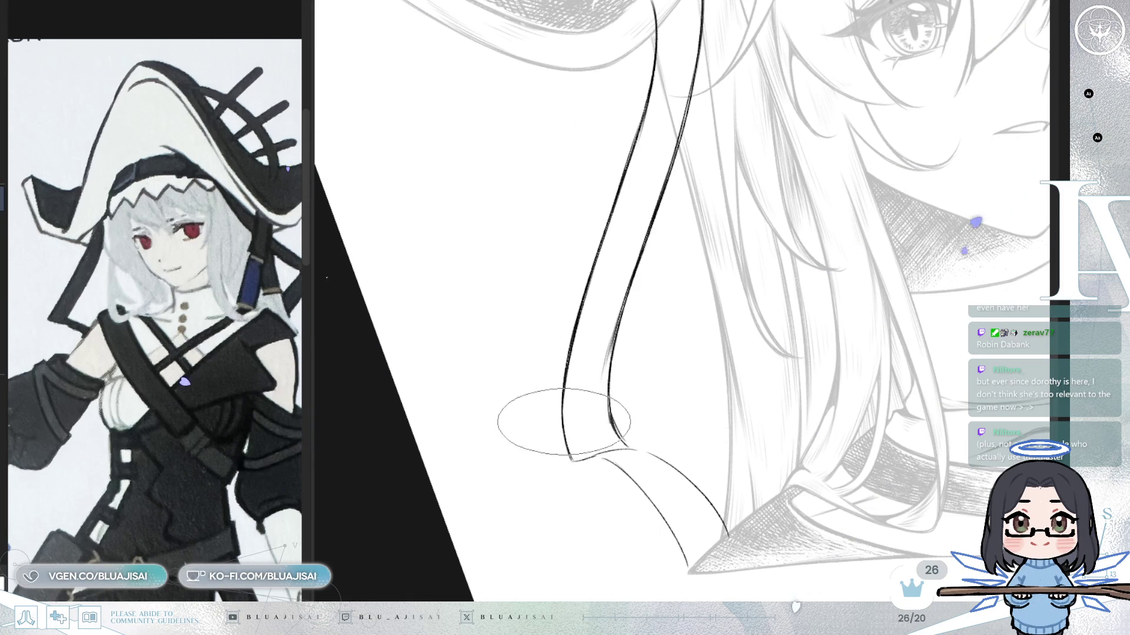
key(minus)
key(minus)
key(minus)
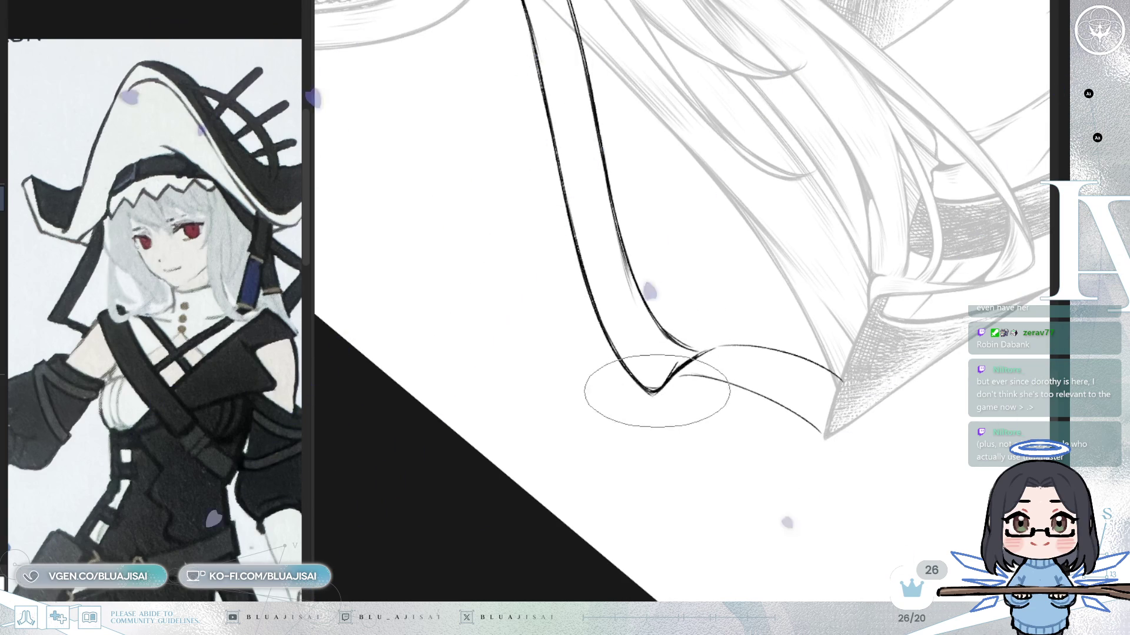
key(minus)
key(minus)
key(minus)
key(minus)
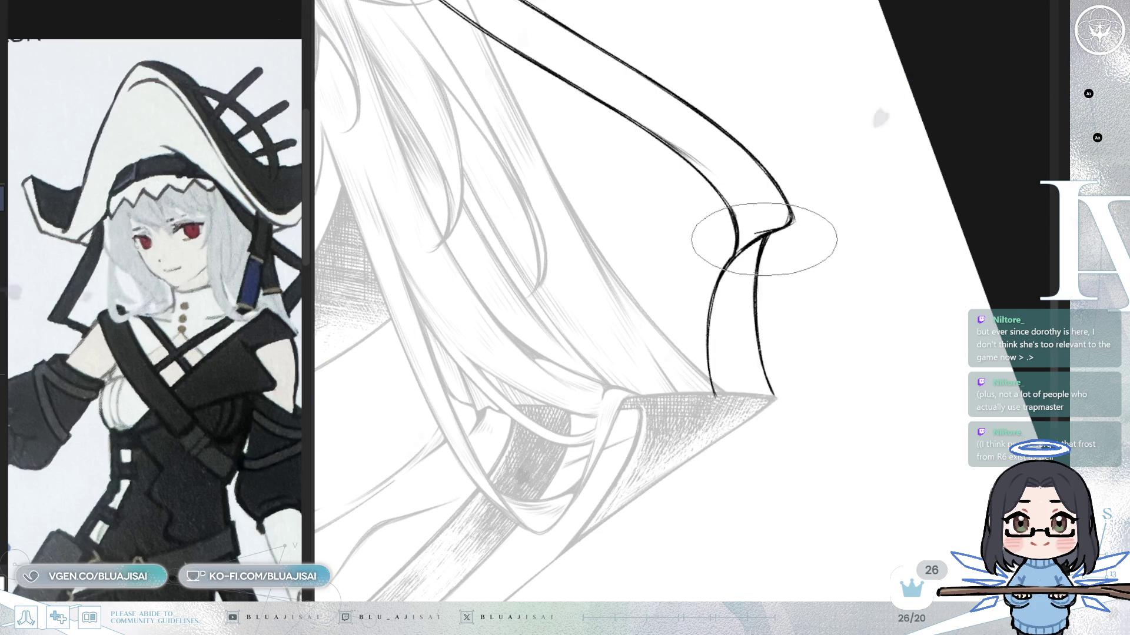
scroll(772, 270, down, 2)
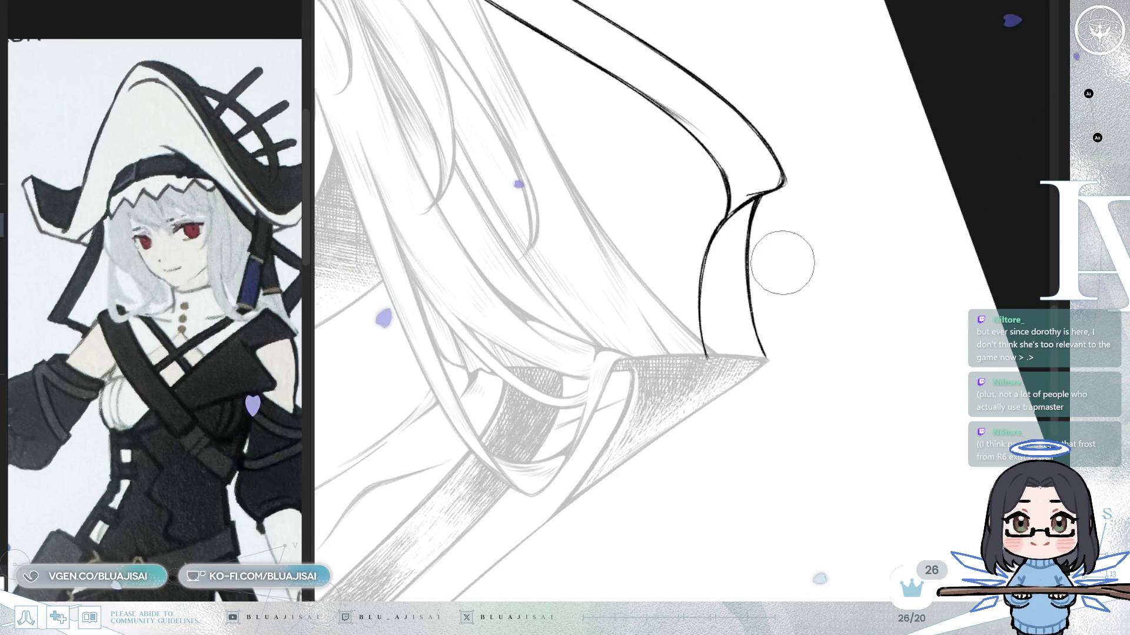
scroll(780, 265, down, 1)
- Rotate the canvas and shrink the brush to ink the fold finely down to the tip
key(Delete)
key(Delete)
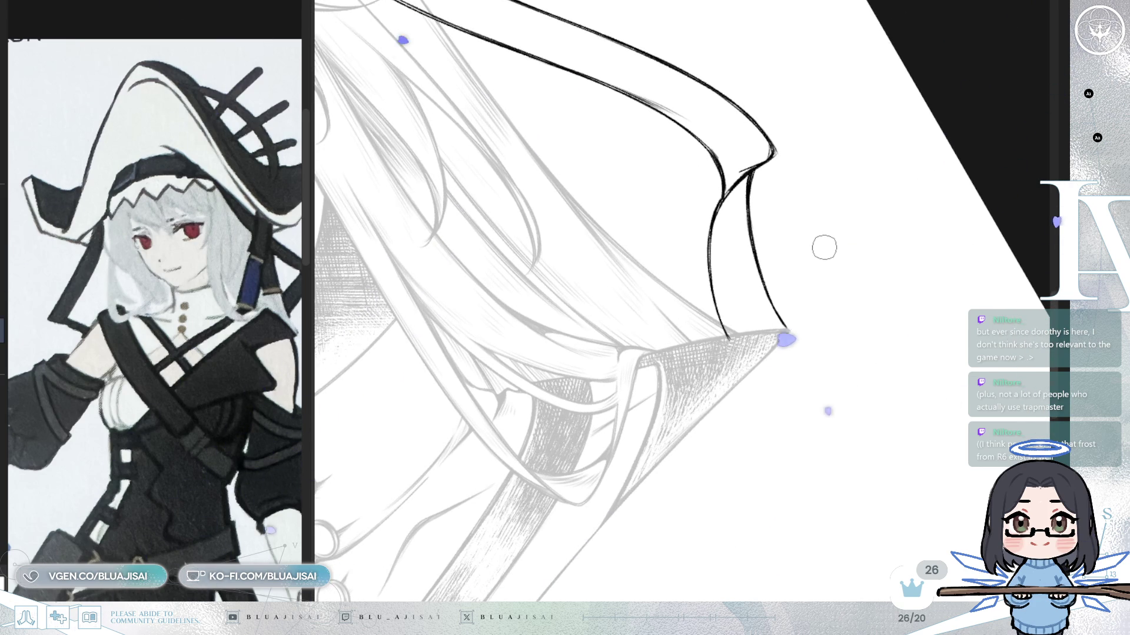
key(End)
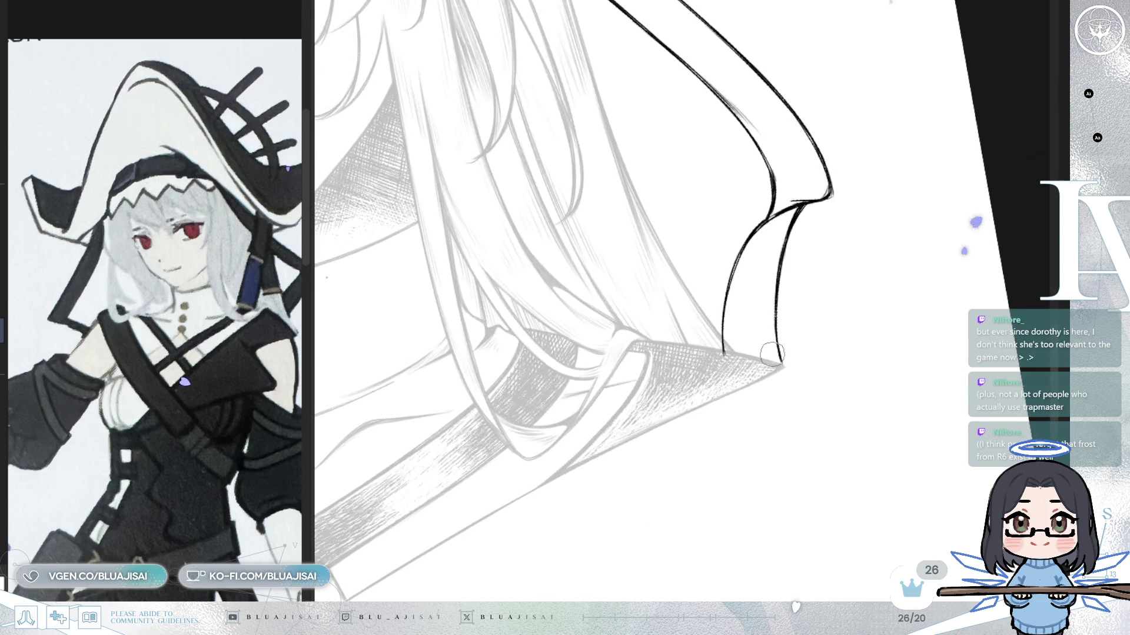
key(End)
key(End)
key(End)
key(Delete)
key(Delete)
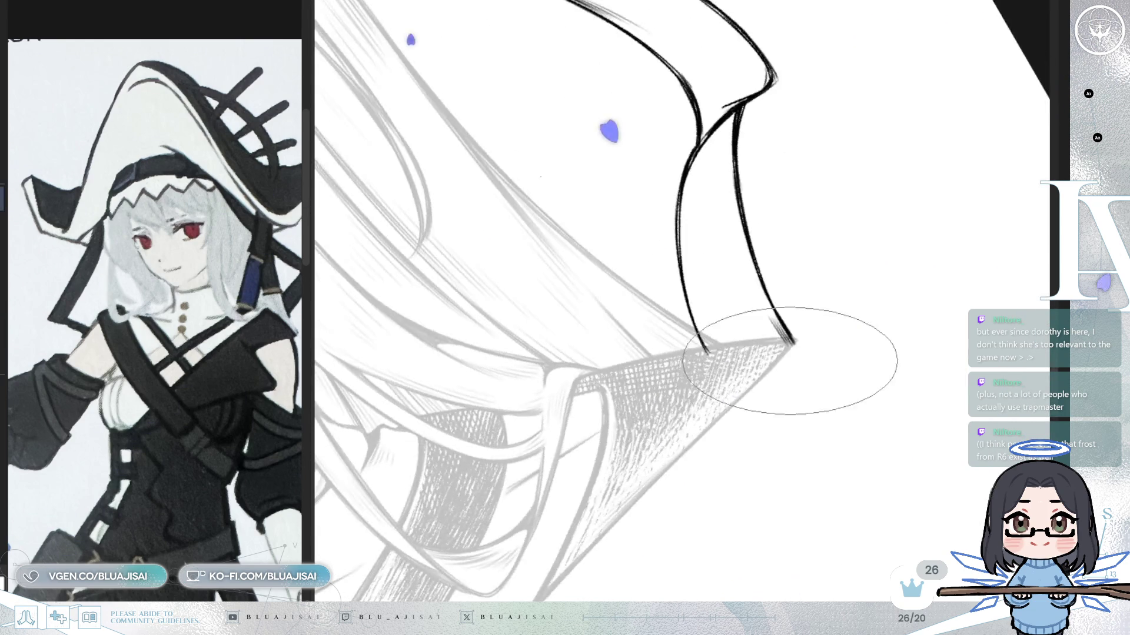
key(Delete)
key(Delete)
key([)
key([)
key([)
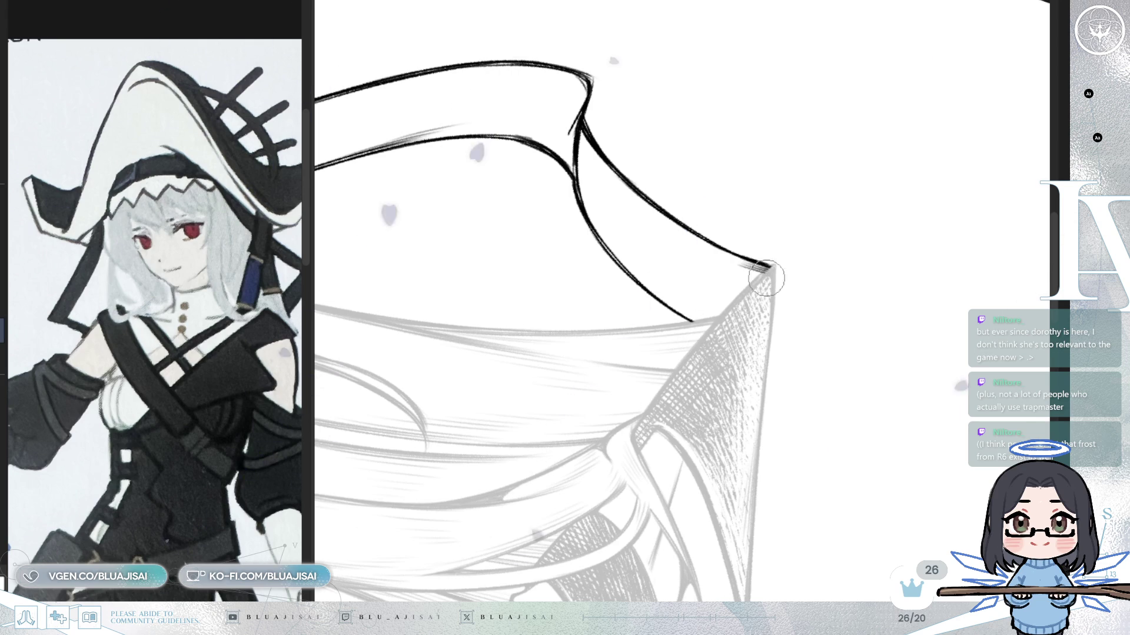
key(End)
key(End)
key(End)
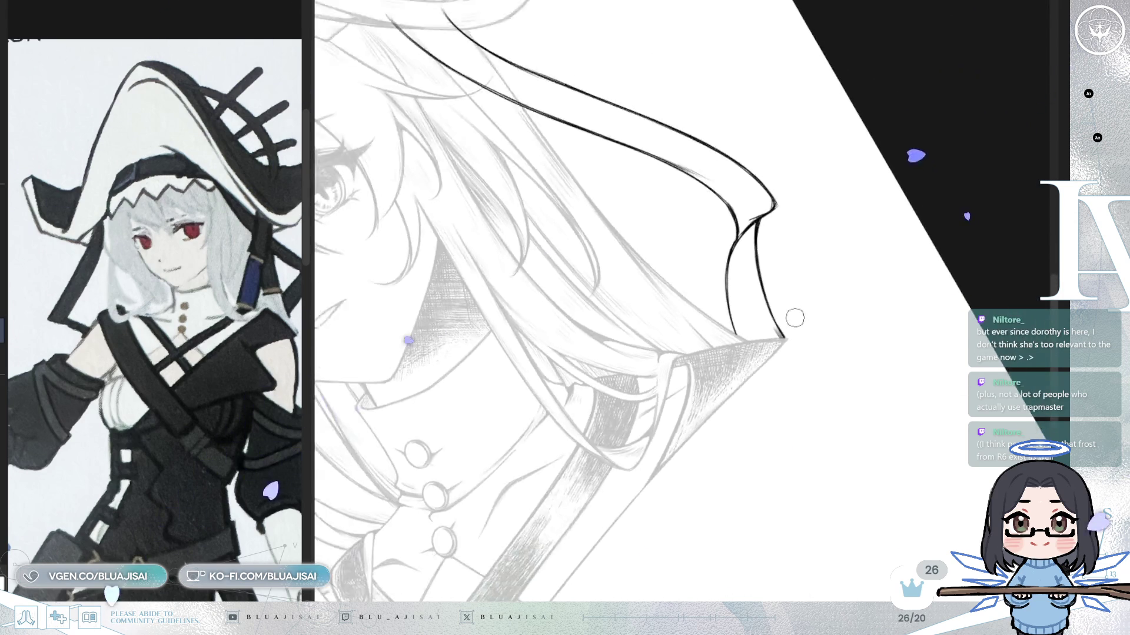
key(End)
key(End)
key(End)
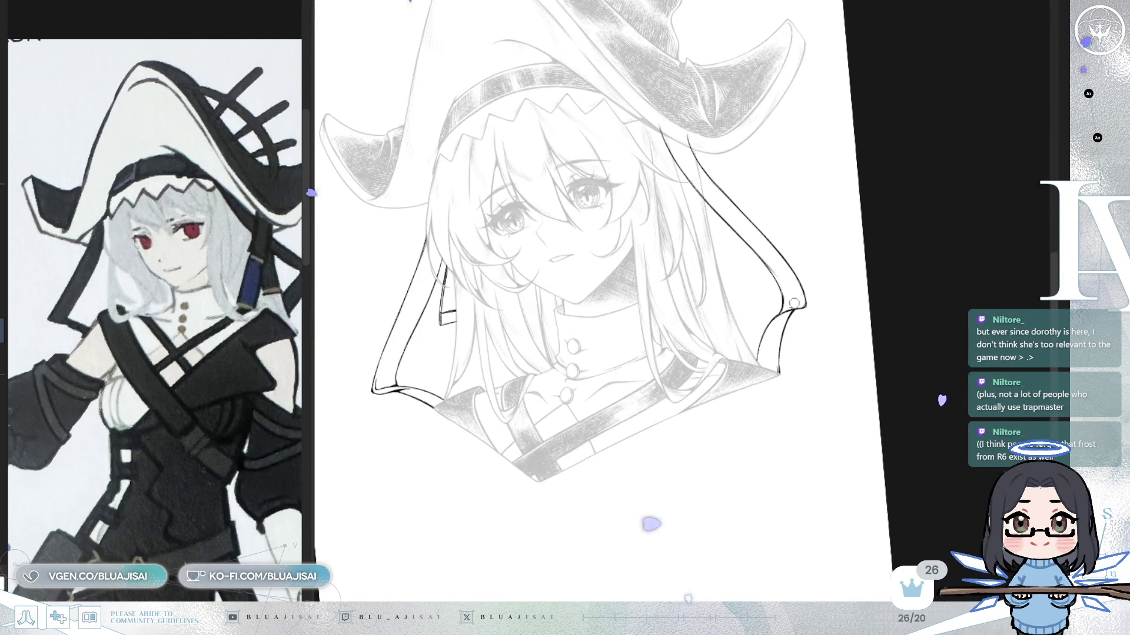
- Zoom in on the face and hood and hatch dark shading beneath the hat brim
key(Page_Up)
key(Page_Up)
scroll(596, 115, up, 3)
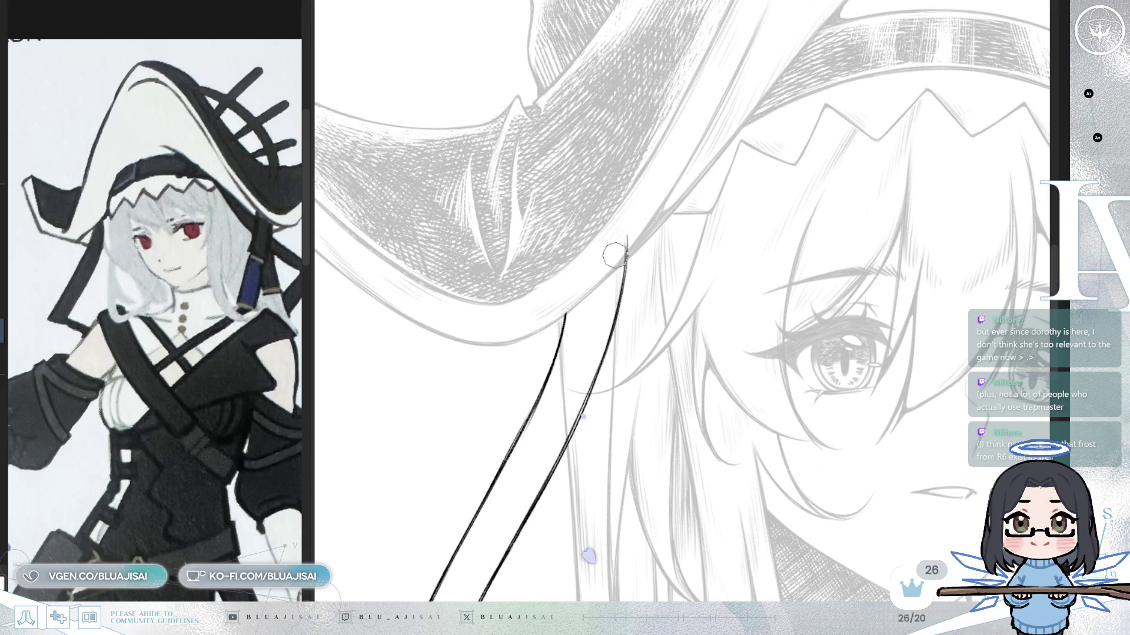
scroll(644, 212, down, 3)
scroll(644, 213, down, 2)
scroll(845, 322, down, 2)
scroll(845, 321, down, 1)
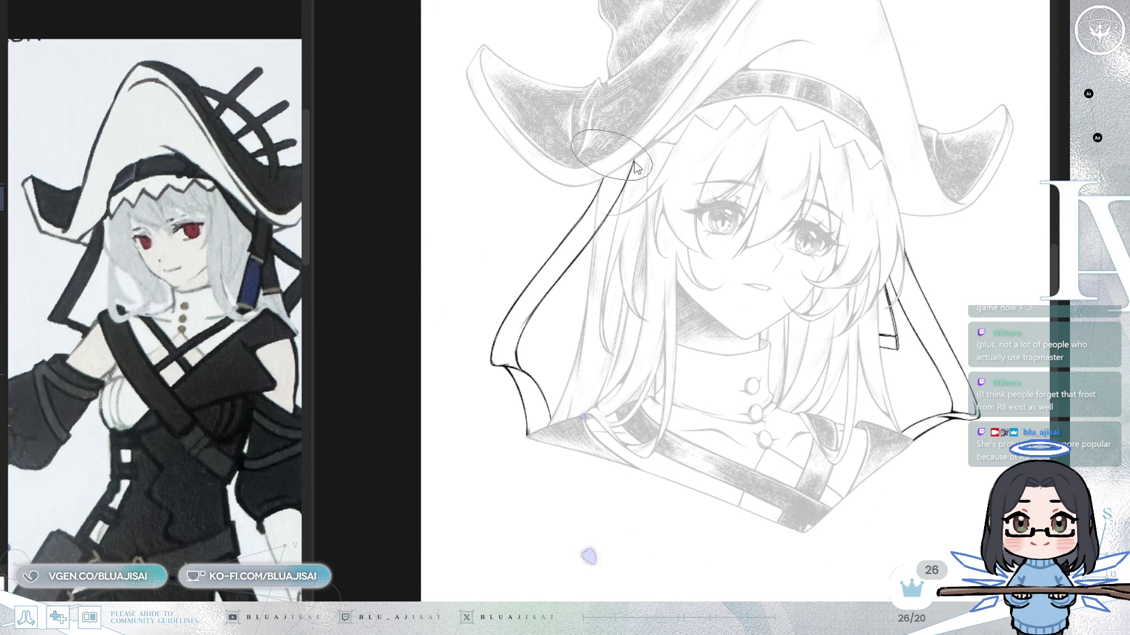
scroll(628, 167, up, 2)
mouse_move(617, 151)
mouse_down()
mouse_move(636, 189)
mouse_move(512, 309)
mouse_up()
- Hatch dense dark shading down the hood's left edge to its bottom tip
drag(609, 181, 494, 328)
drag(600, 229, 479, 355)
drag(548, 292, 476, 370)
drag(636, 212, 480, 362)
mouse_move(521, 327)
mouse_down()
mouse_move(472, 398)
mouse_move(477, 424)
mouse_up()
drag(494, 353, 477, 433)
drag(503, 389, 495, 459)
drag(490, 415, 516, 468)
mouse_move(494, 410)
mouse_down()
mouse_move(521, 489)
mouse_move(499, 529)
mouse_up()
drag(517, 481, 503, 529)
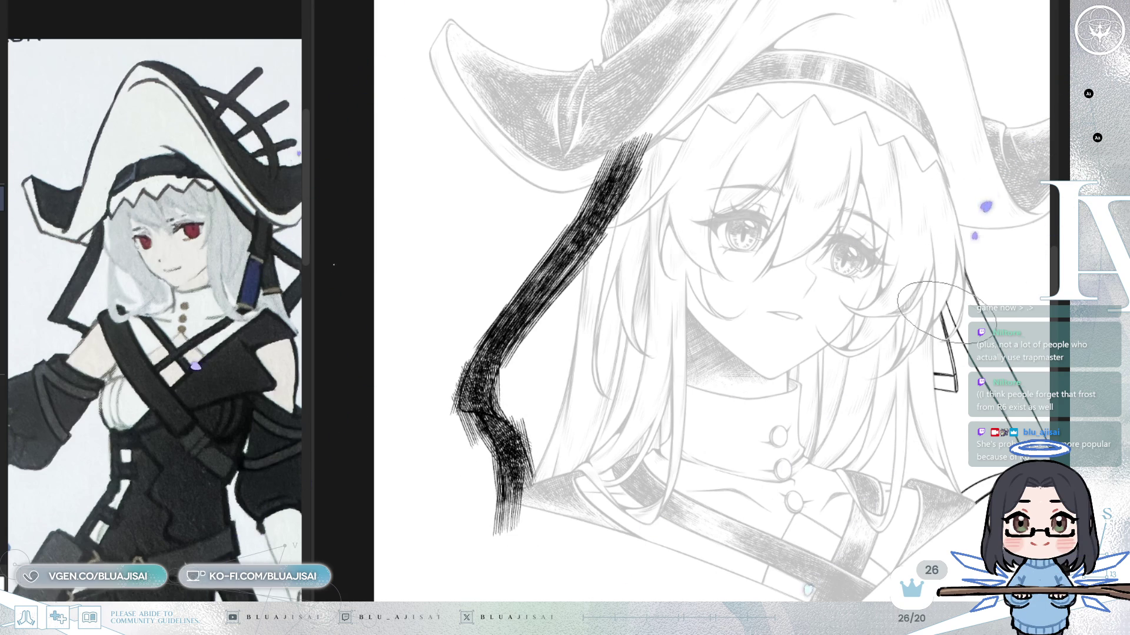
- Flip the canvas and hatch the other hood side down to its tip and along the lower edge
key(h)
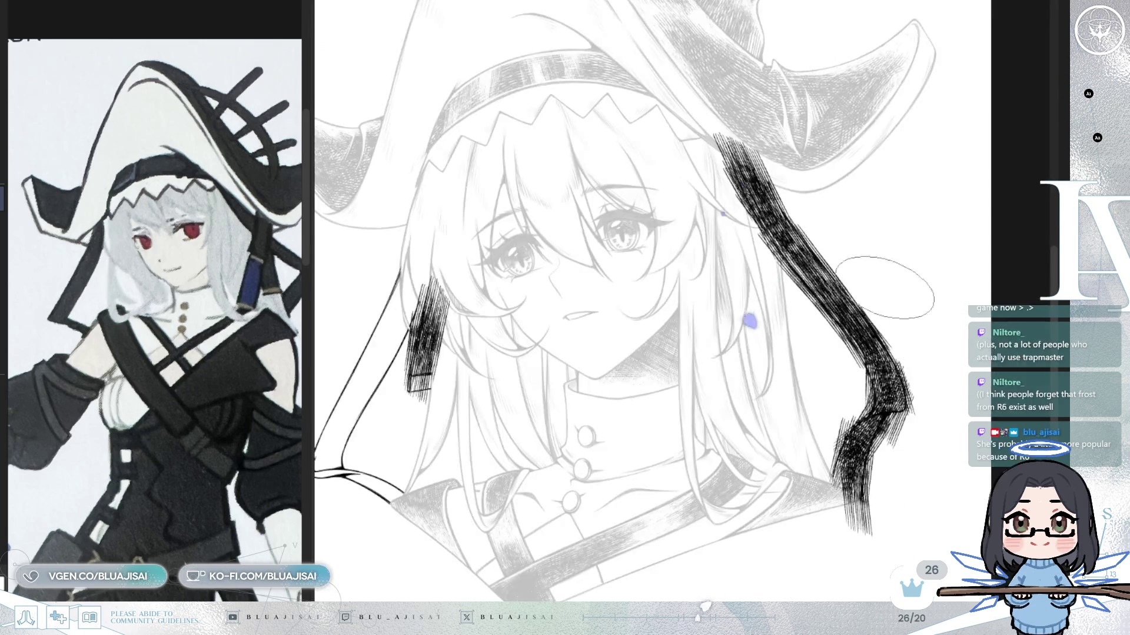
drag(734, 318, 757, 312)
drag(653, 167, 574, 291)
drag(653, 203, 583, 317)
mouse_move(645, 248)
mouse_down()
mouse_move(565, 371)
mouse_move(547, 371)
mouse_up()
drag(618, 292, 539, 397)
drag(583, 354, 538, 415)
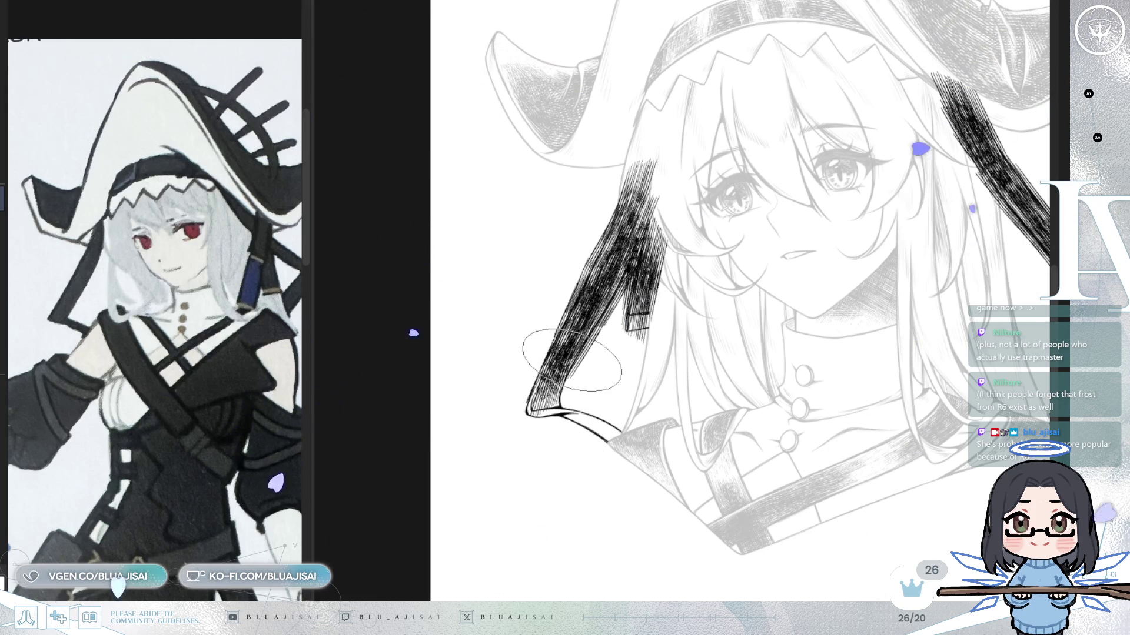
mouse_move(542, 377)
mouse_down()
mouse_move(538, 442)
mouse_move(591, 424)
mouse_move(618, 445)
mouse_up()
drag(569, 405, 649, 468)
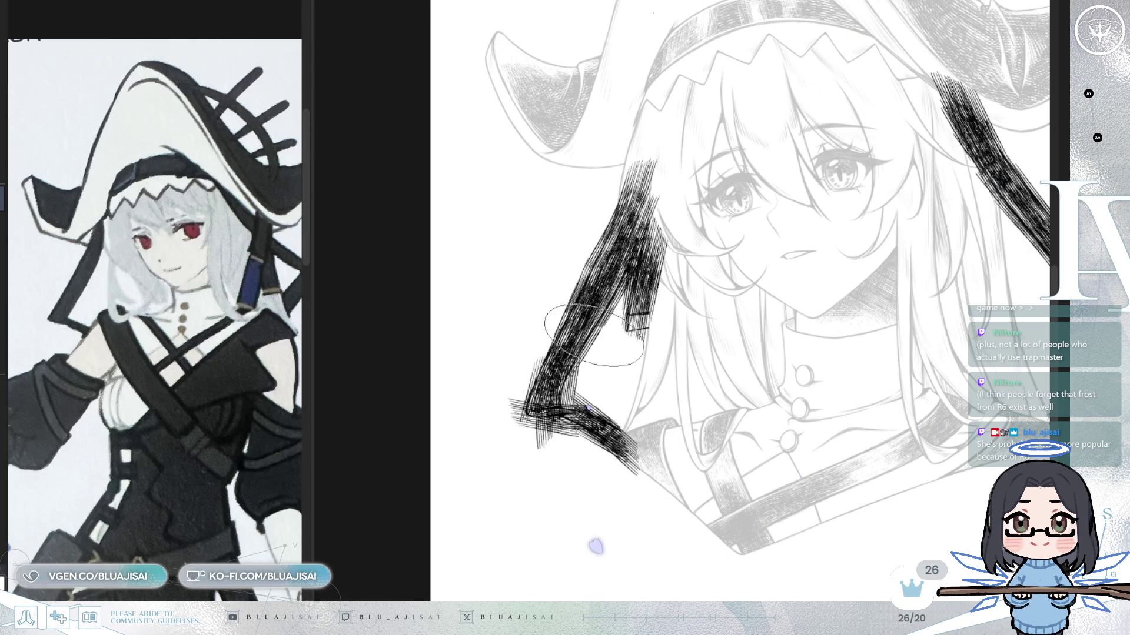
drag(612, 297, 564, 375)
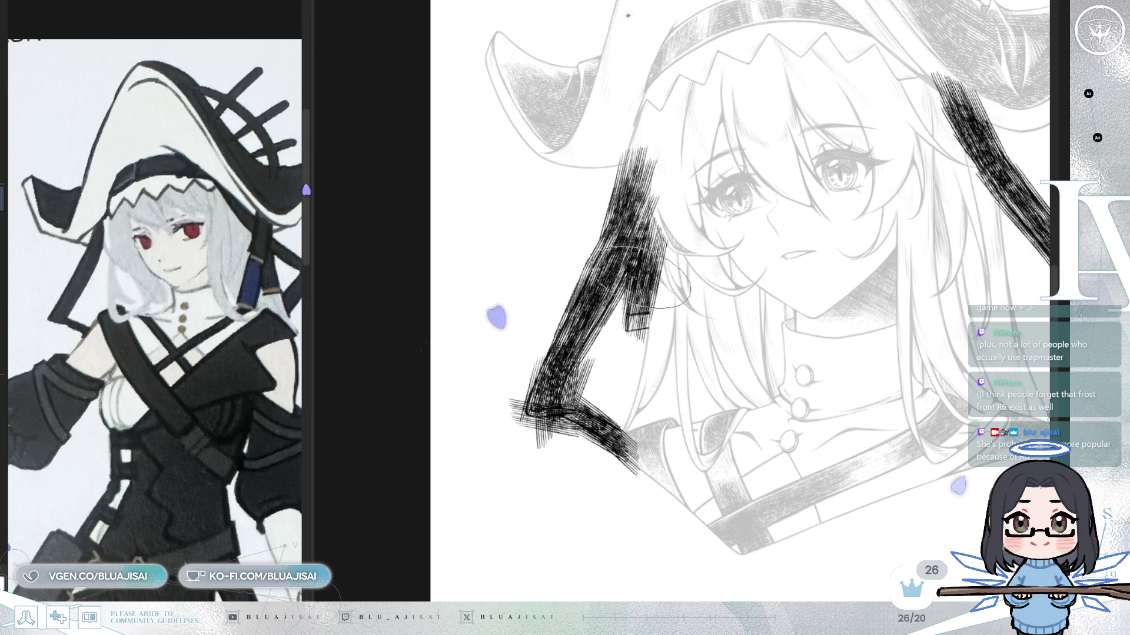
scroll(716, 305, up, 1)
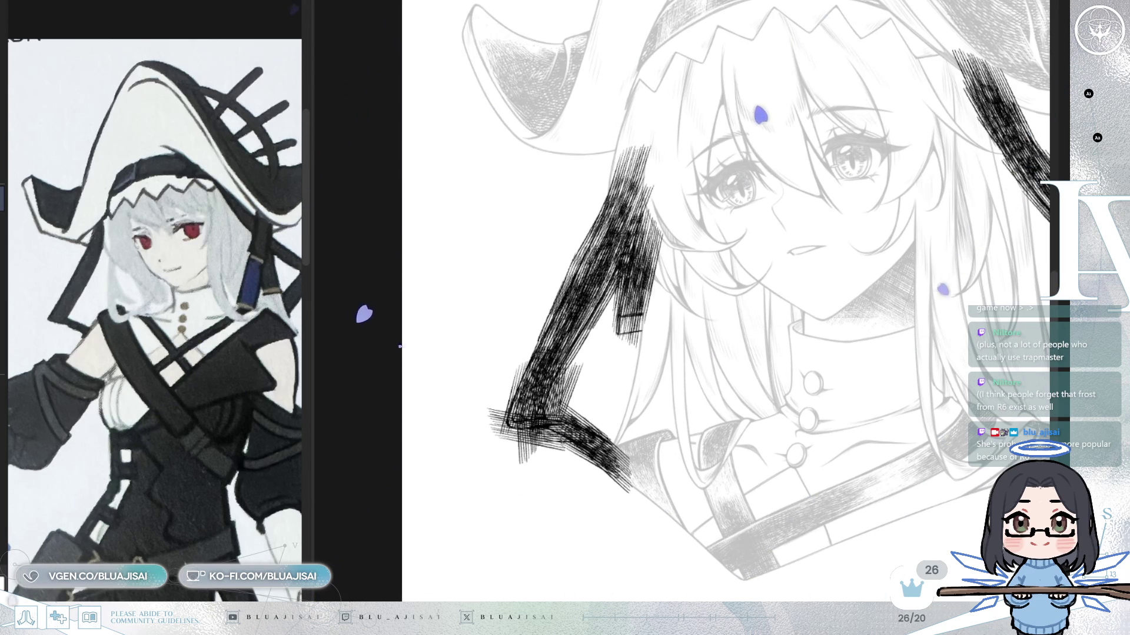
scroll(615, 340, up, 3)
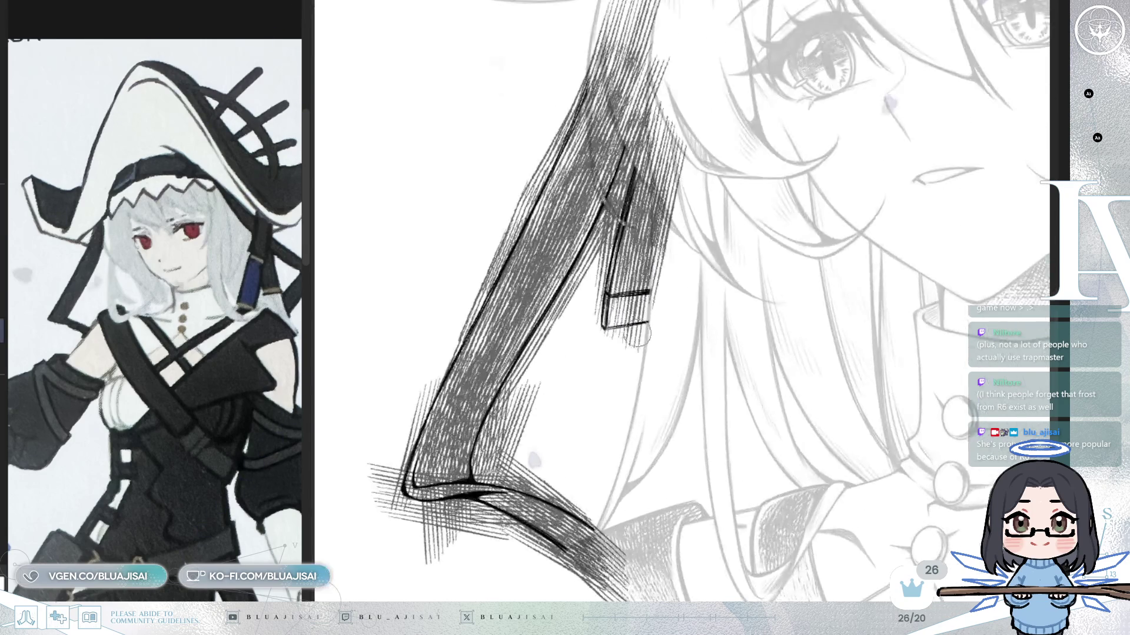
scroll(615, 340, up, 2)
- Erase the hatching inside the strap end so it shows white, then reorient the view
drag(609, 353, 628, 334)
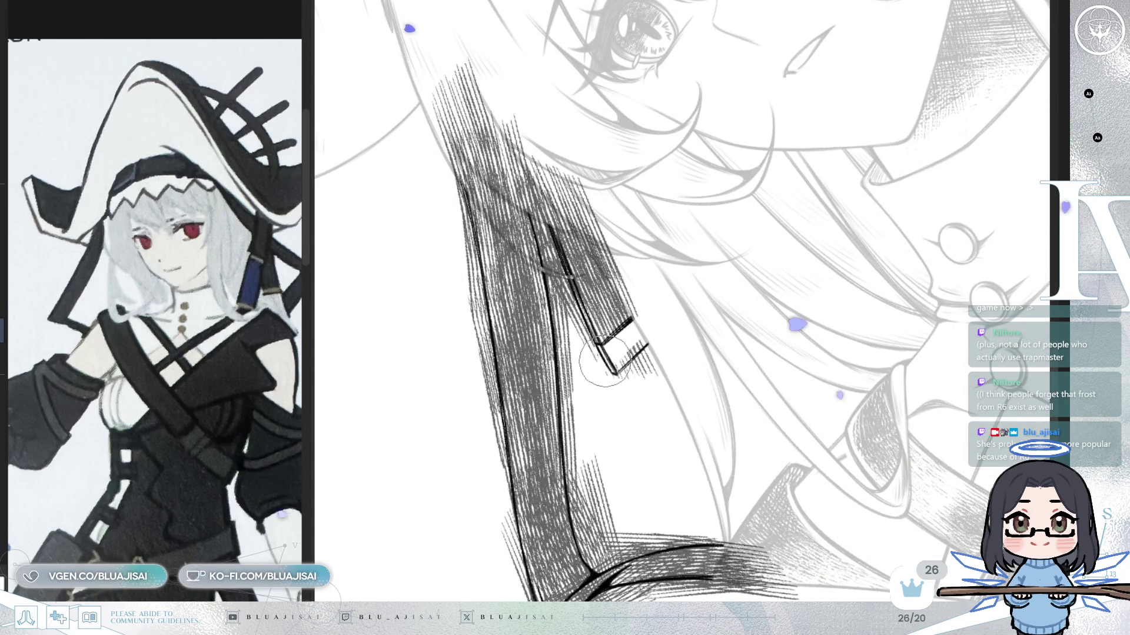
mouse_move(670, 344)
mouse_down()
mouse_move(687, 313)
mouse_move(678, 351)
mouse_up()
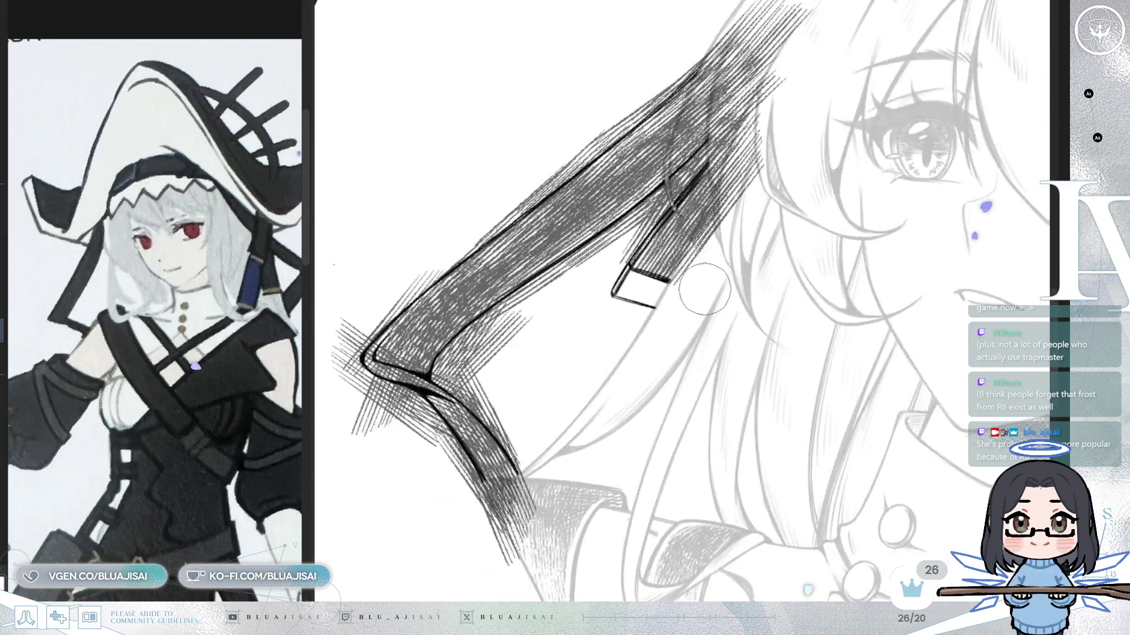
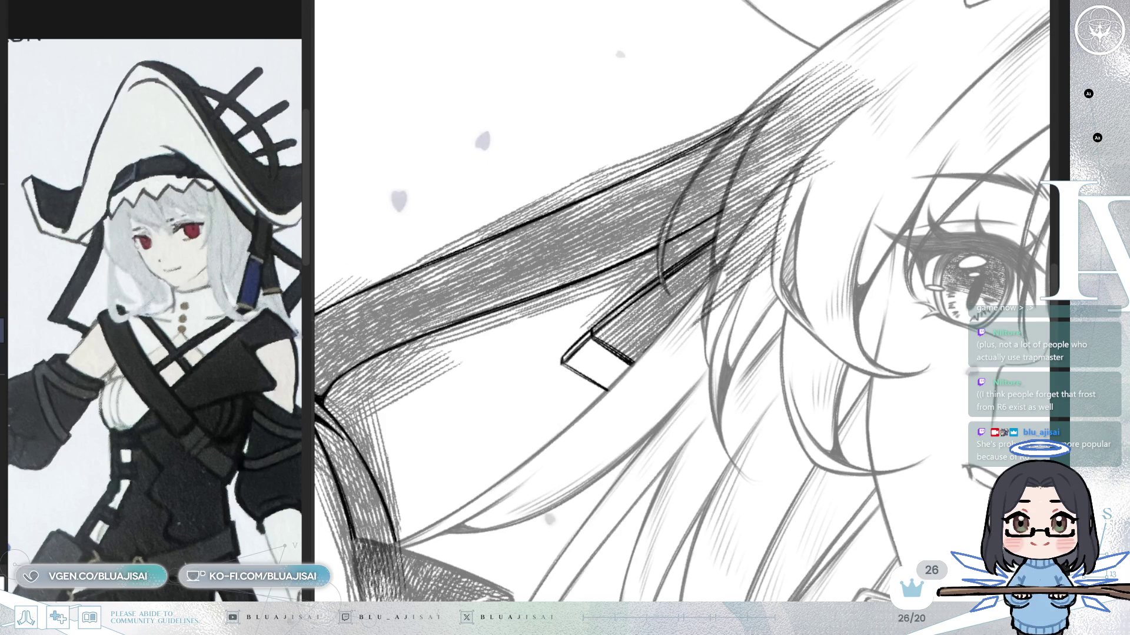
- Erase the grey hatching lying over the white hair lines and above the upper strap outline
mouse_move(696, 317)
mouse_down()
mouse_move(732, 264)
mouse_move(750, 296)
mouse_move(727, 231)
mouse_move(802, 86)
mouse_move(790, 124)
mouse_move(824, 149)
mouse_up()
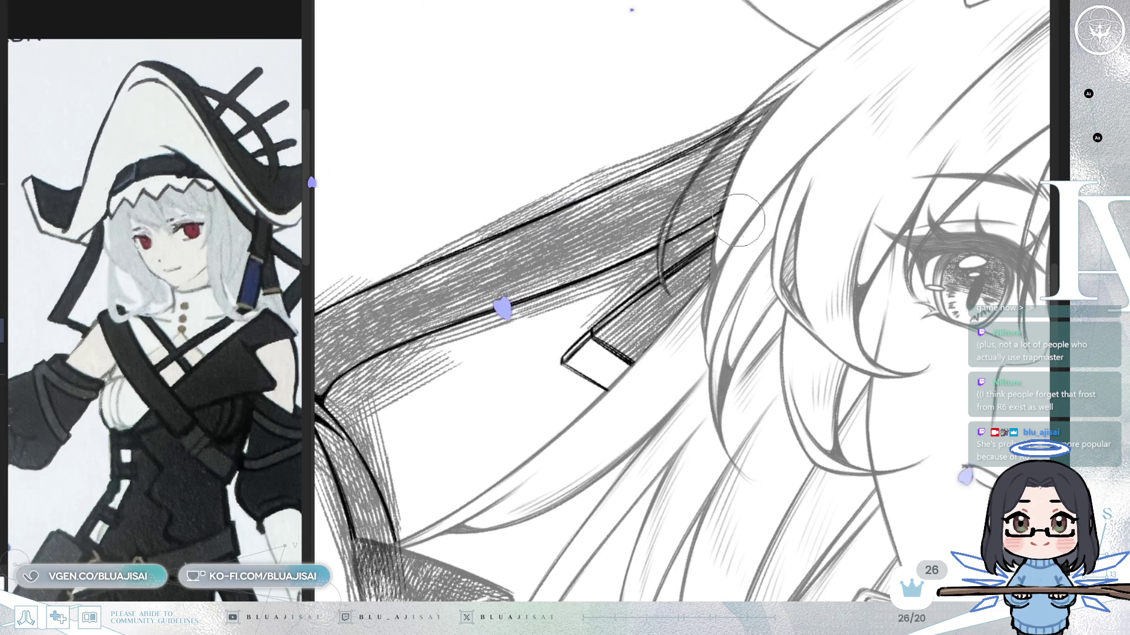
mouse_move(755, 263)
mouse_down()
mouse_move(730, 179)
mouse_move(802, 168)
mouse_up()
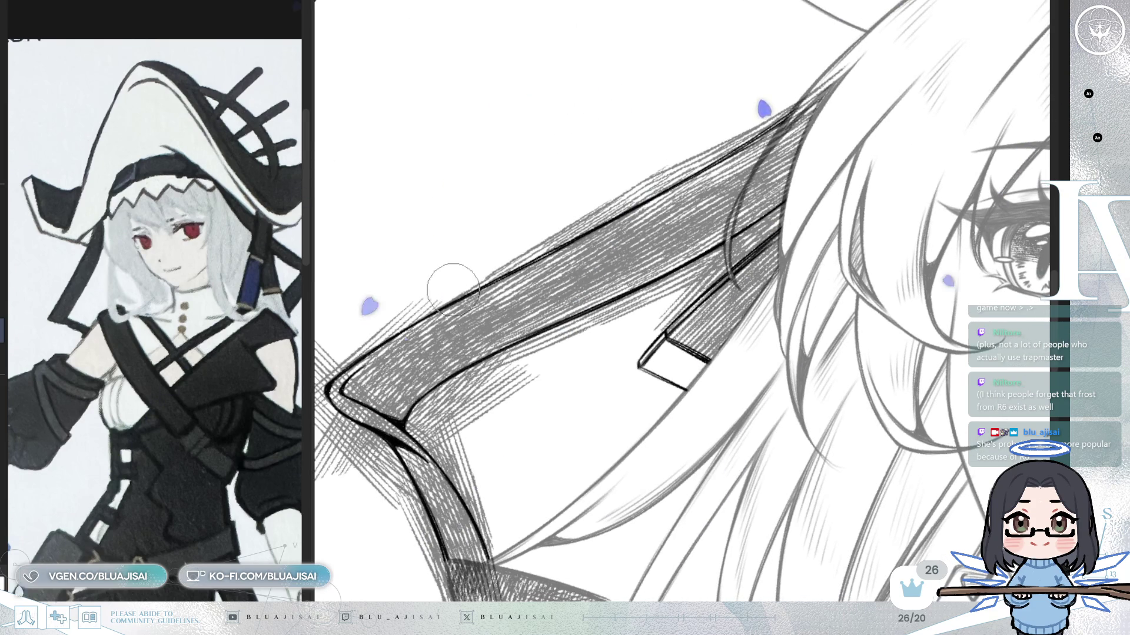
drag(500, 265, 767, 117)
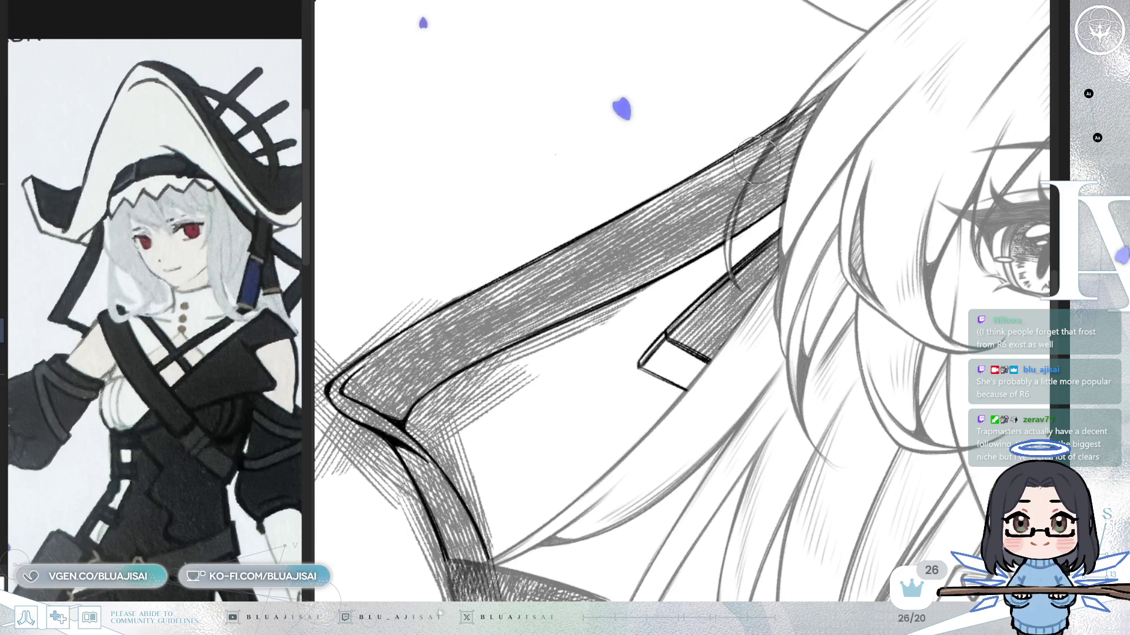
- Reposition and tilt the canvas to bring the strap's bent corner into view
drag(782, 126, 789, 177)
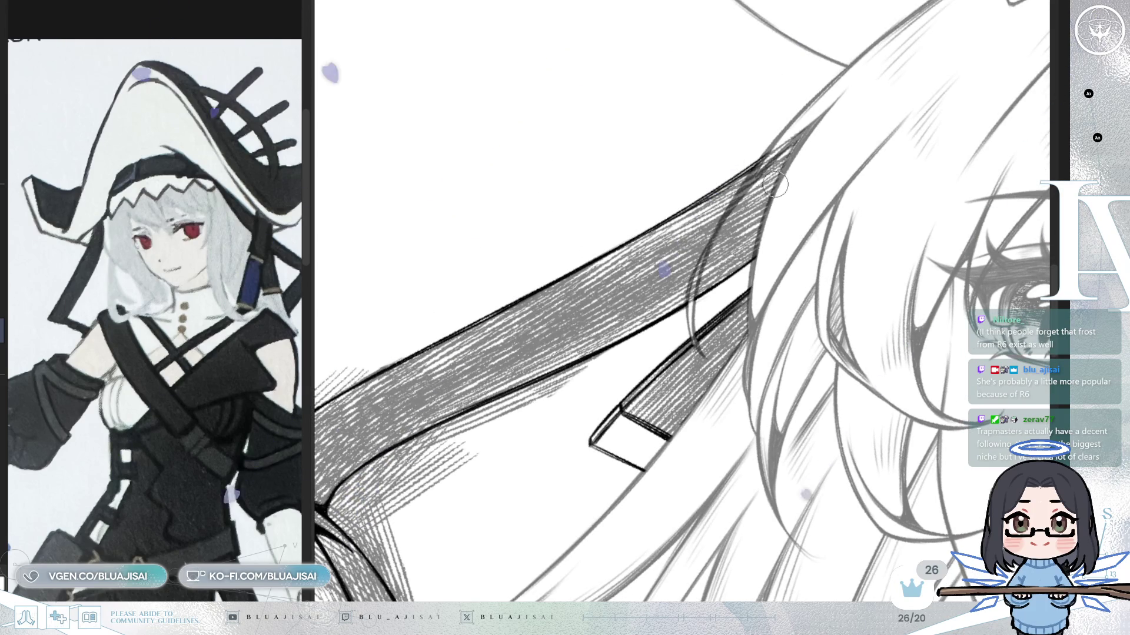
drag(777, 191, 735, 201)
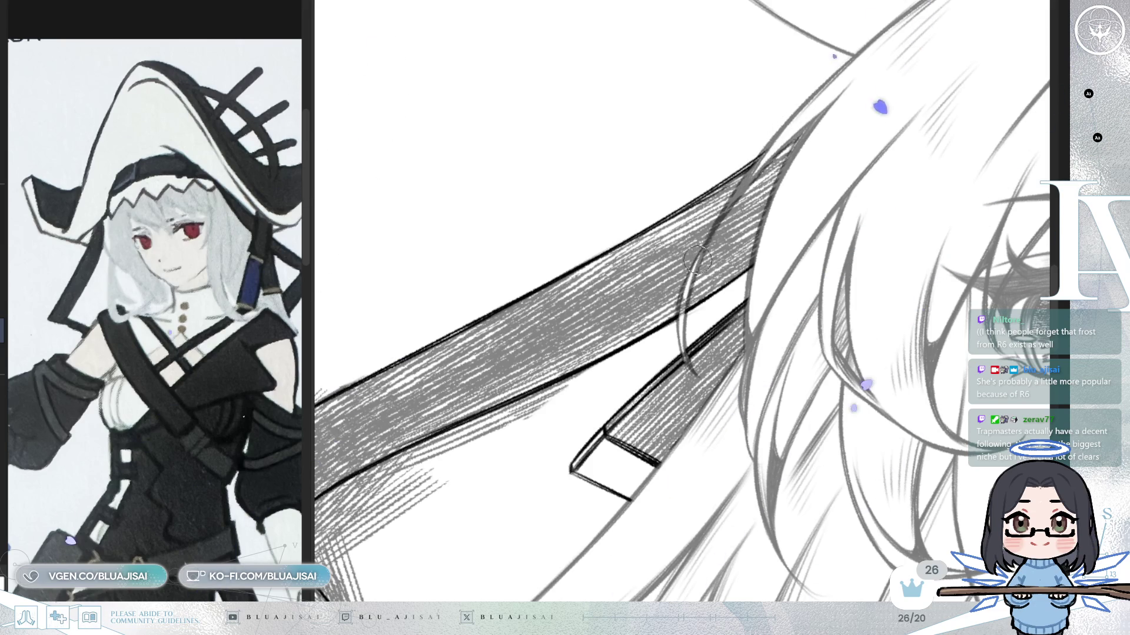
drag(670, 291, 750, 283)
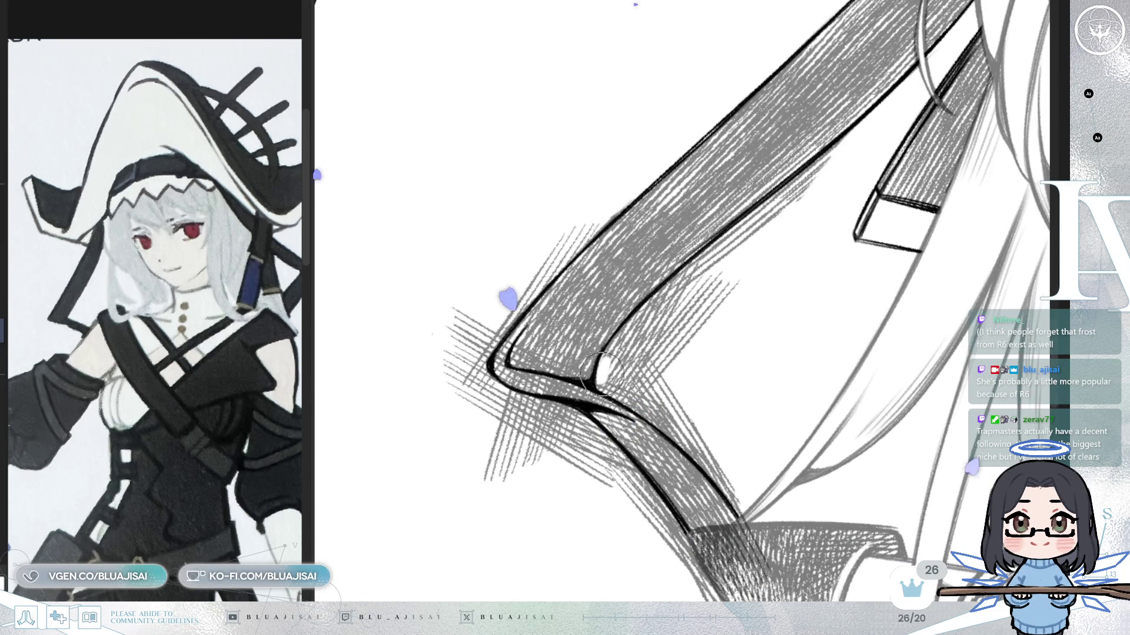
- Clear hatching along the strap's lower edge, mirroring the view, and cut a clean white strip along it
mouse_move(632, 325)
mouse_down()
mouse_move(828, 151)
mouse_move(649, 323)
mouse_up()
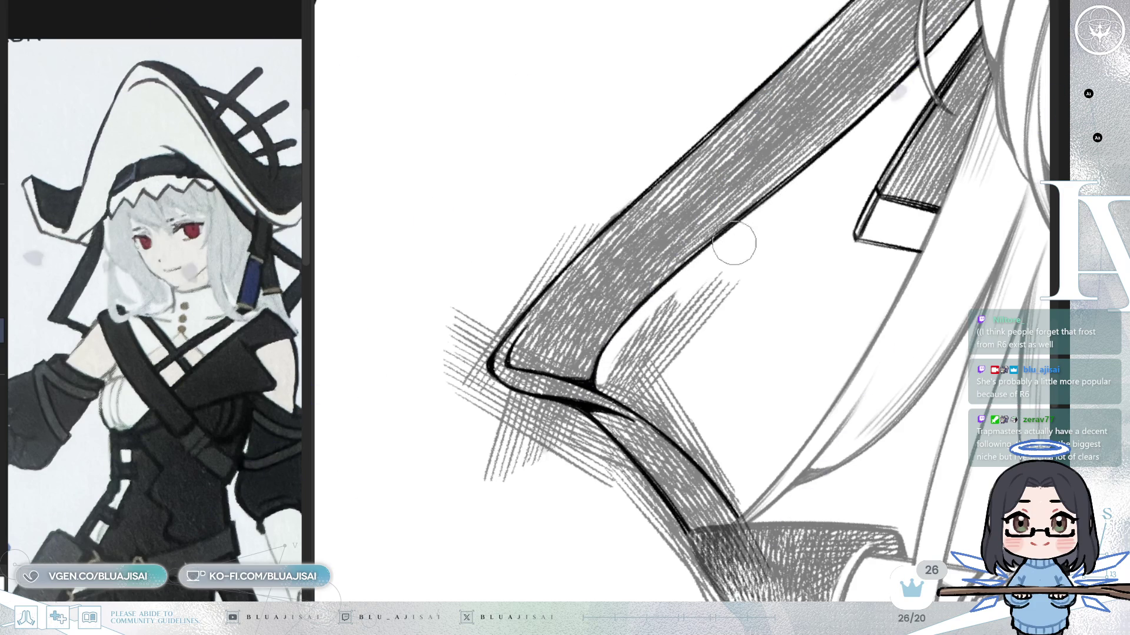
key(m)
mouse_move(750, 247)
mouse_down()
mouse_move(680, 375)
mouse_move(654, 398)
mouse_move(750, 340)
mouse_move(662, 383)
mouse_move(730, 311)
mouse_up()
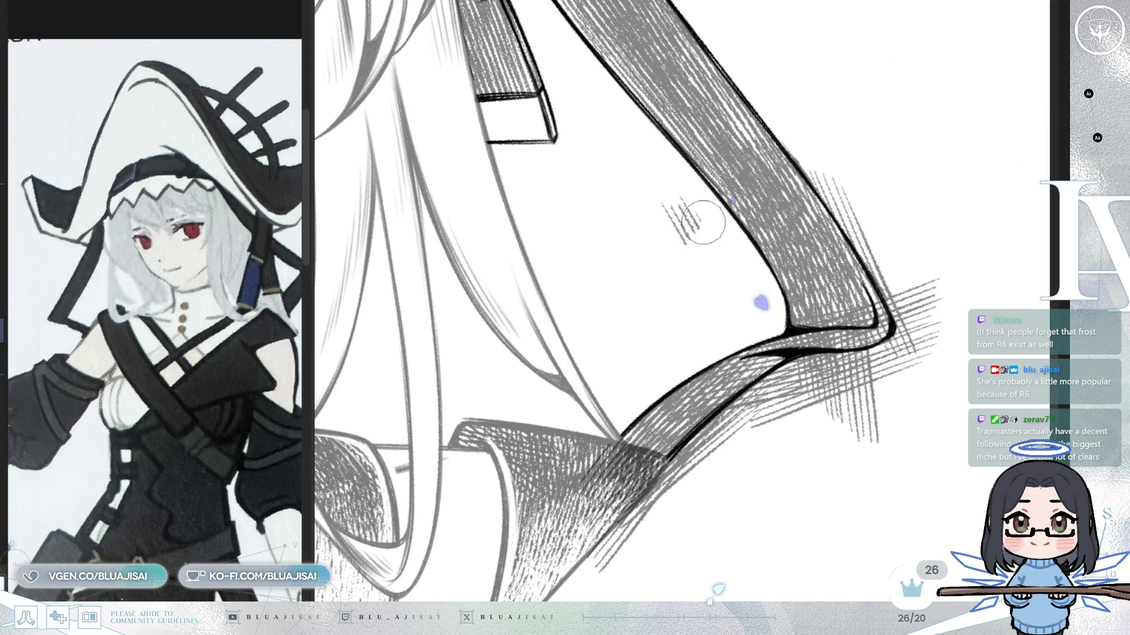
drag(707, 323, 663, 458)
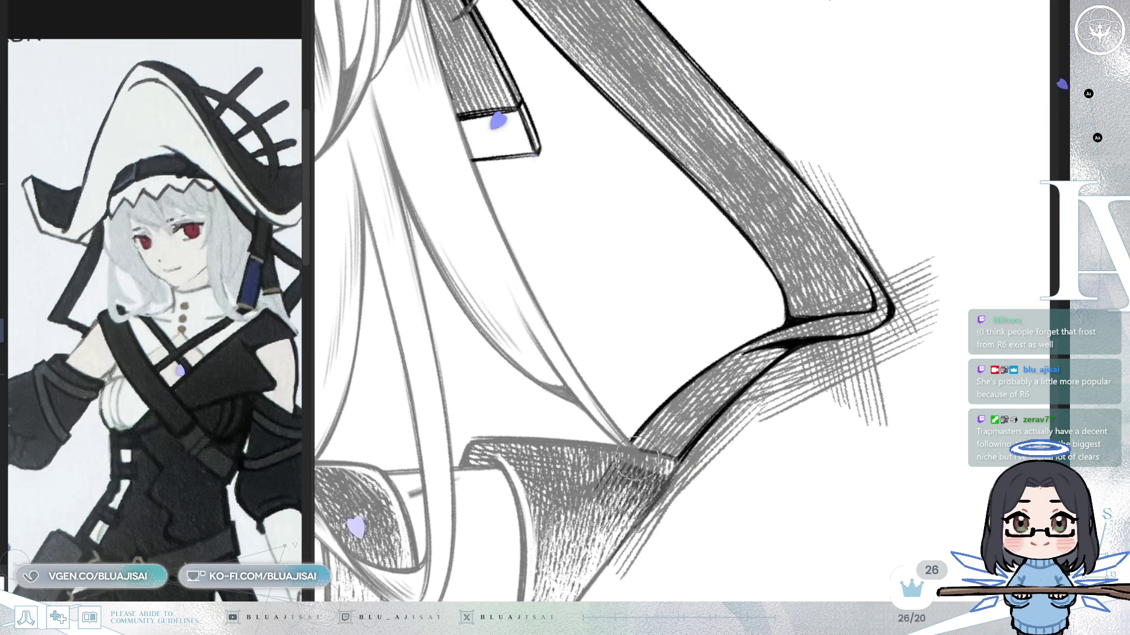
mouse_move(660, 461)
mouse_down()
mouse_move(677, 470)
mouse_move(776, 373)
mouse_move(770, 383)
mouse_up()
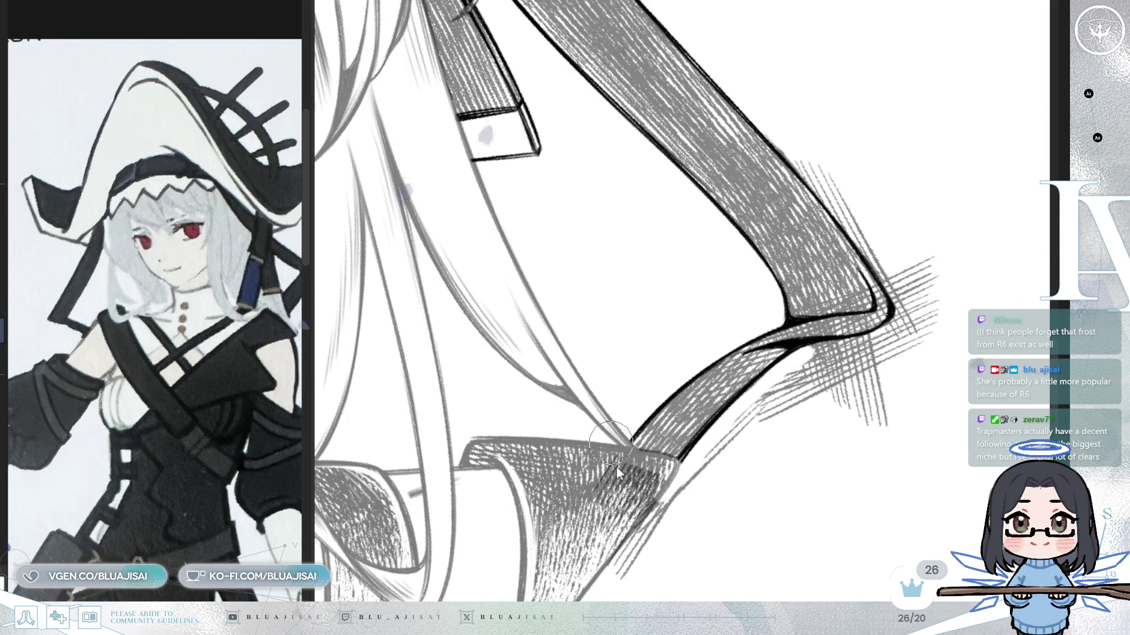
- Lighten hatching under the strap's junction and erase stray strokes around its bottom corner
mouse_move(618, 469)
mouse_down()
mouse_move(644, 507)
mouse_move(699, 477)
mouse_move(801, 362)
mouse_move(899, 329)
mouse_up()
mouse_move(923, 289)
mouse_down()
mouse_move(860, 454)
mouse_move(789, 435)
mouse_up()
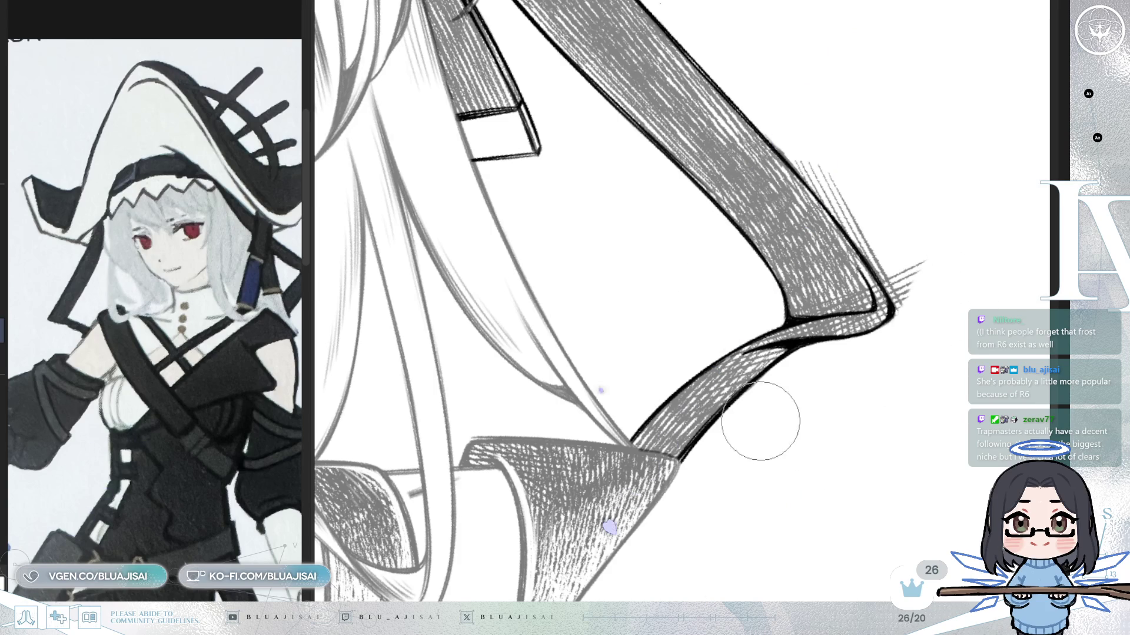
mouse_move(628, 95)
mouse_down()
mouse_move(518, 290)
mouse_move(362, 517)
mouse_up()
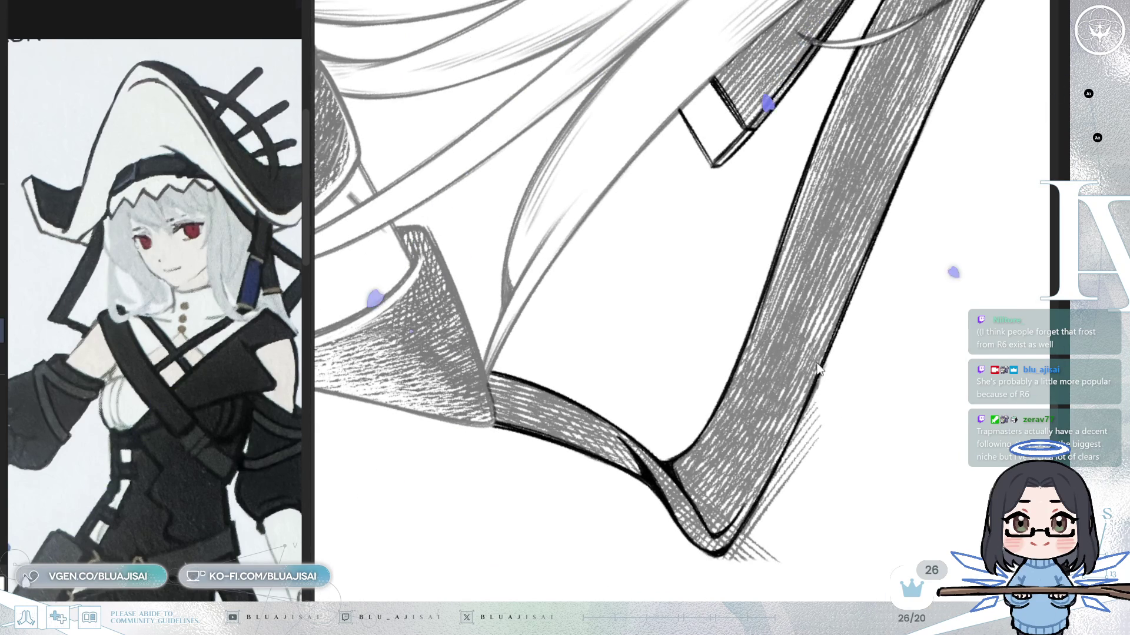
drag(725, 558, 802, 441)
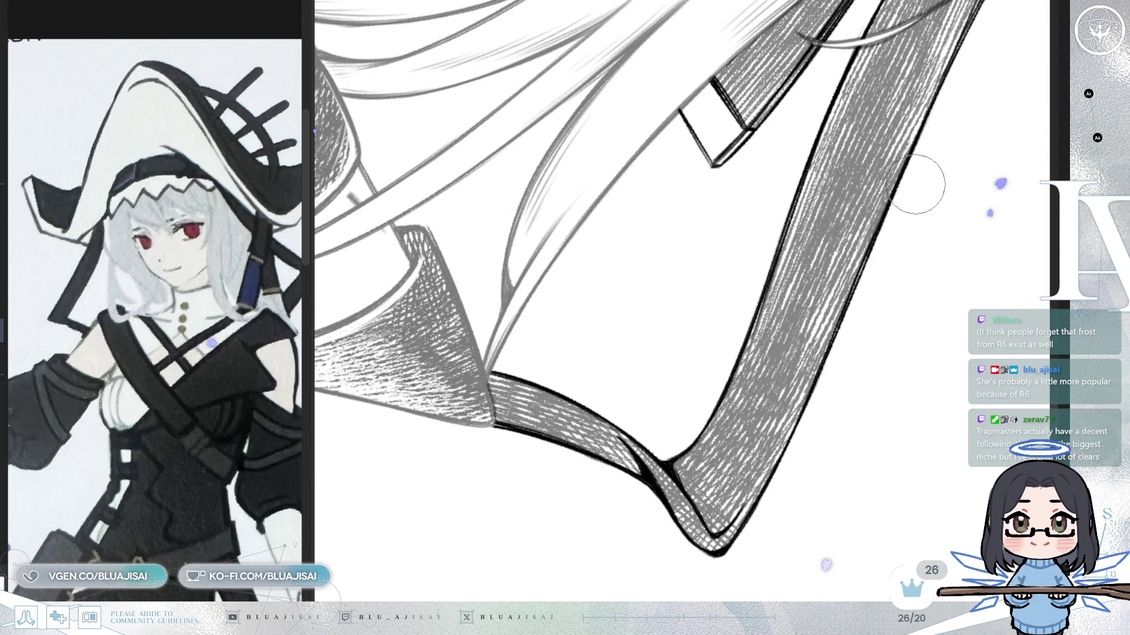
scroll(900, 217, down, 2)
scroll(883, 221, down, 1)
scroll(838, 239, down, 2)
scroll(777, 265, down, 2)
- Thicken the hat band outline, add hatching along its lower edge and lighten the excess
mouse_move(754, 275)
mouse_down()
mouse_move(596, 352)
mouse_move(612, 287)
mouse_up()
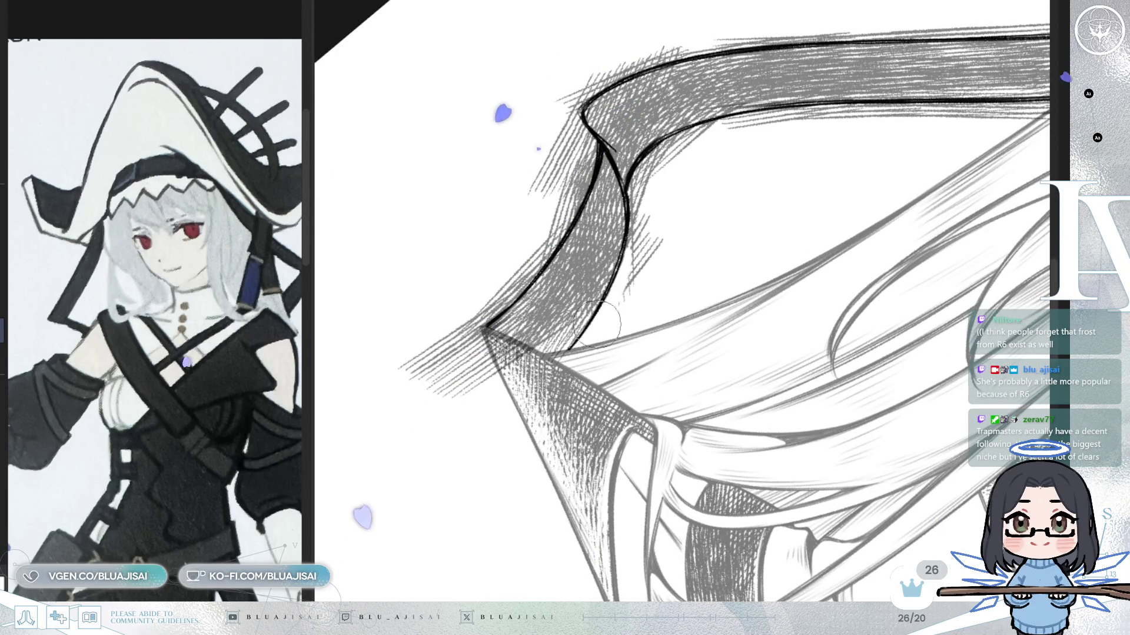
drag(632, 199, 623, 291)
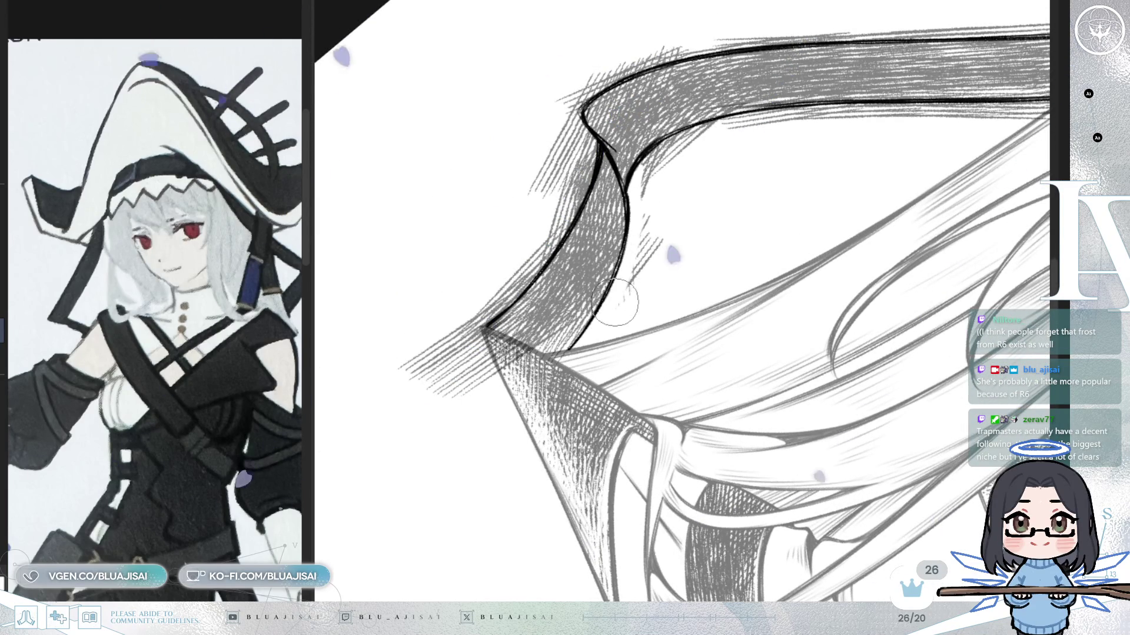
mouse_move(669, 212)
mouse_down()
mouse_move(650, 220)
mouse_move(630, 320)
mouse_move(552, 317)
mouse_move(630, 240)
mouse_move(618, 256)
mouse_move(764, 167)
mouse_up()
drag(764, 166, 628, 240)
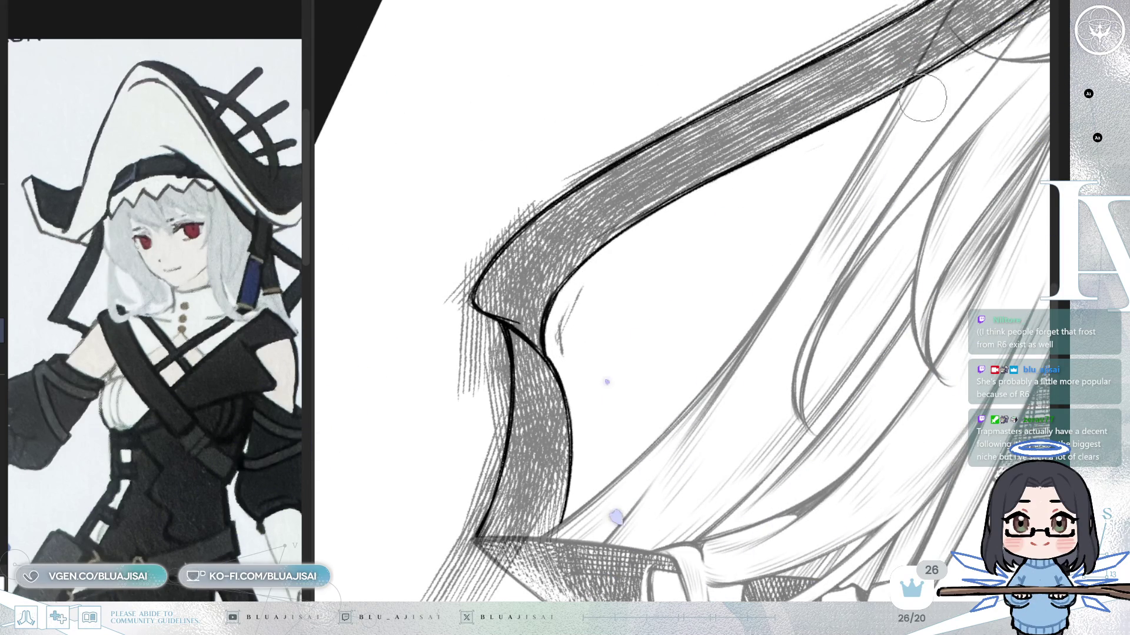
scroll(681, 315, up, 3)
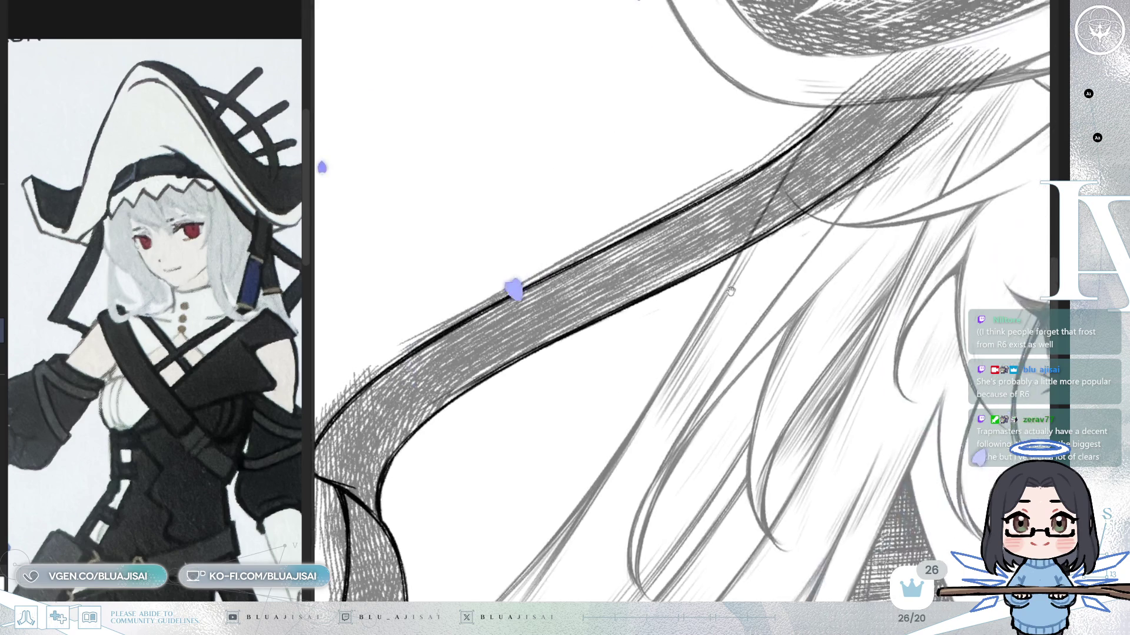
scroll(731, 316, up, 2)
drag(706, 298, 887, 181)
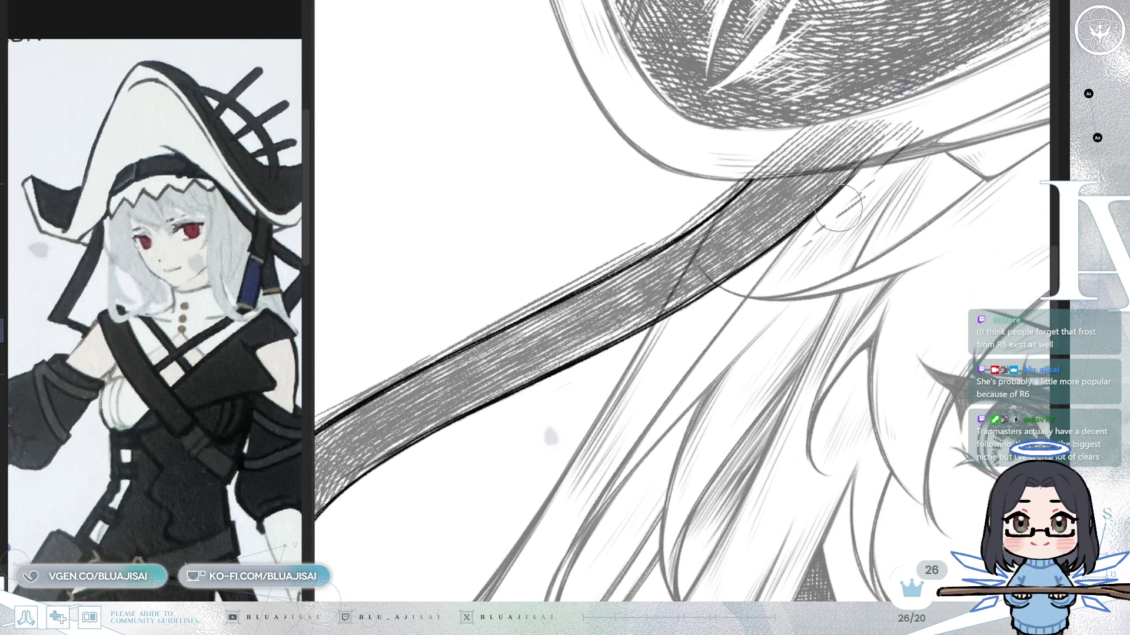
- Paint a white highlight and a clean white brim edge across the strap
key(minus)
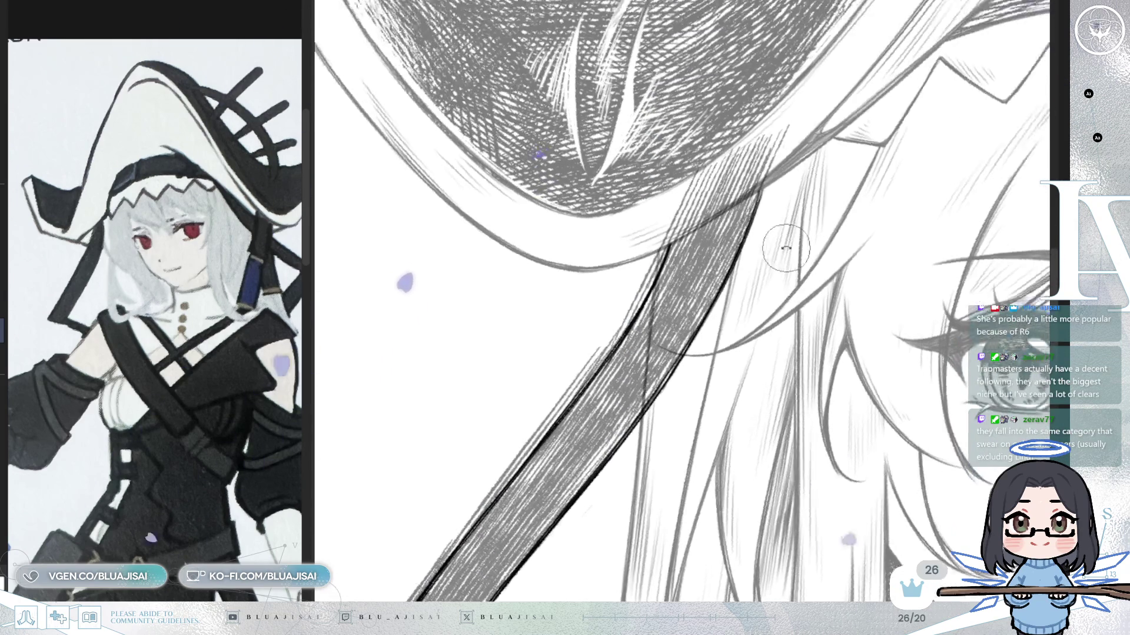
key(minus)
key(minus)
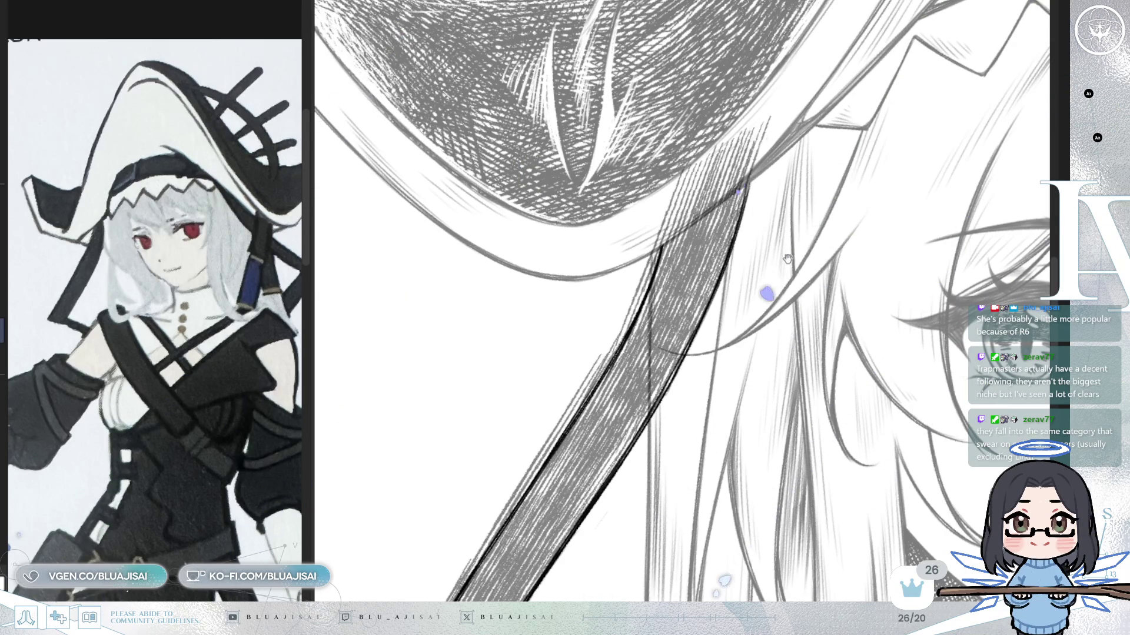
drag(788, 255, 791, 274)
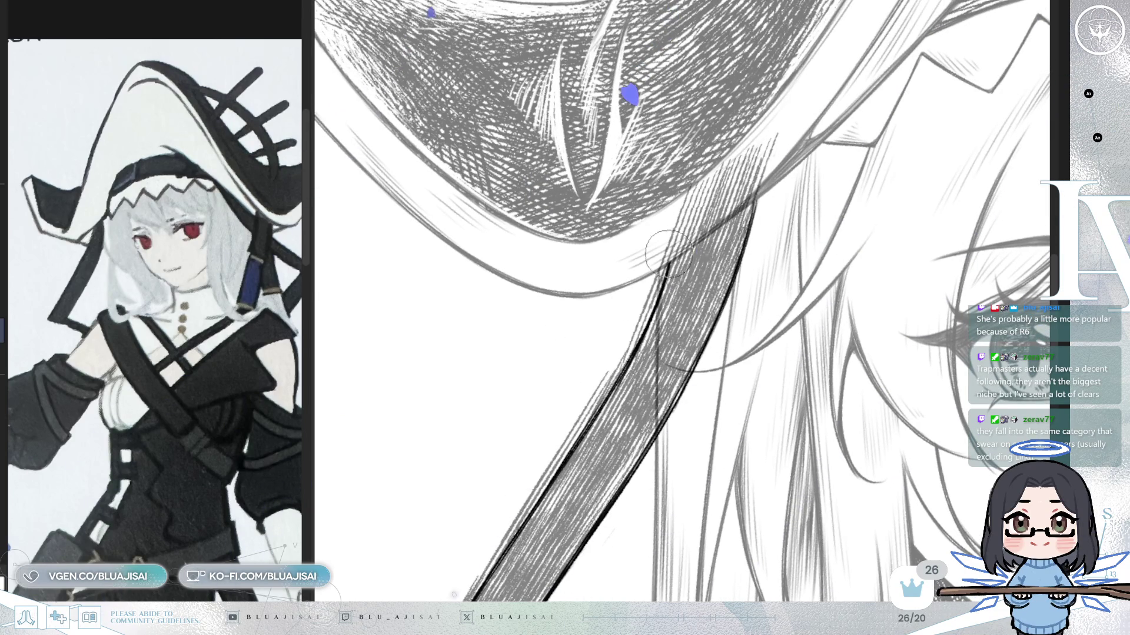
drag(691, 231, 707, 216)
mouse_move(668, 250)
mouse_down()
mouse_move(742, 194)
mouse_move(732, 203)
mouse_move(671, 247)
mouse_move(791, 134)
mouse_up()
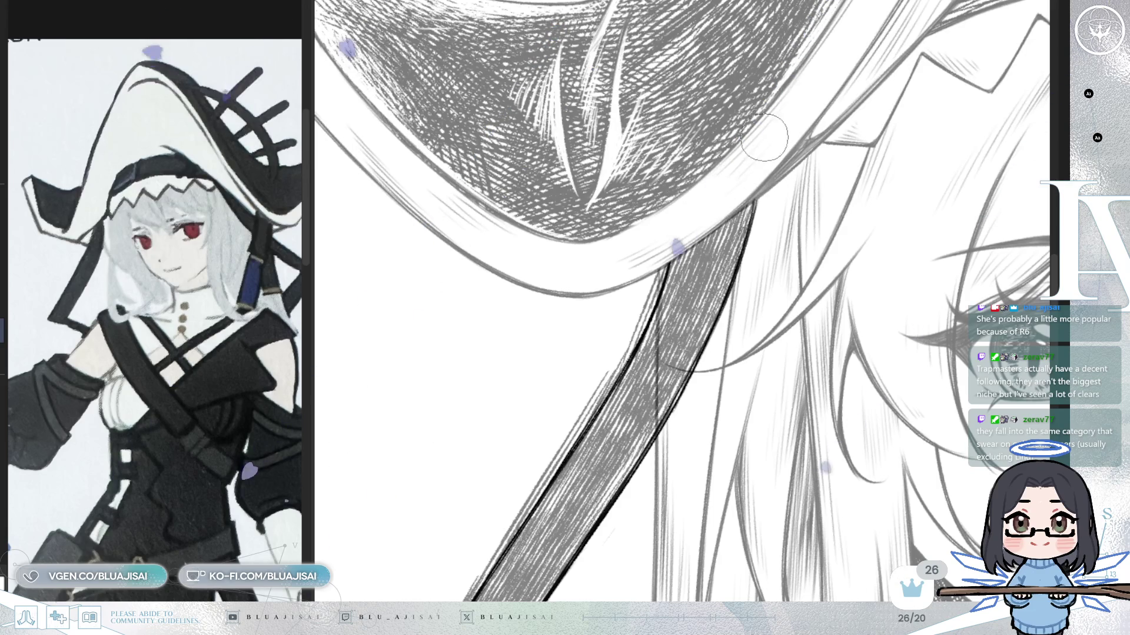
drag(691, 181, 724, 289)
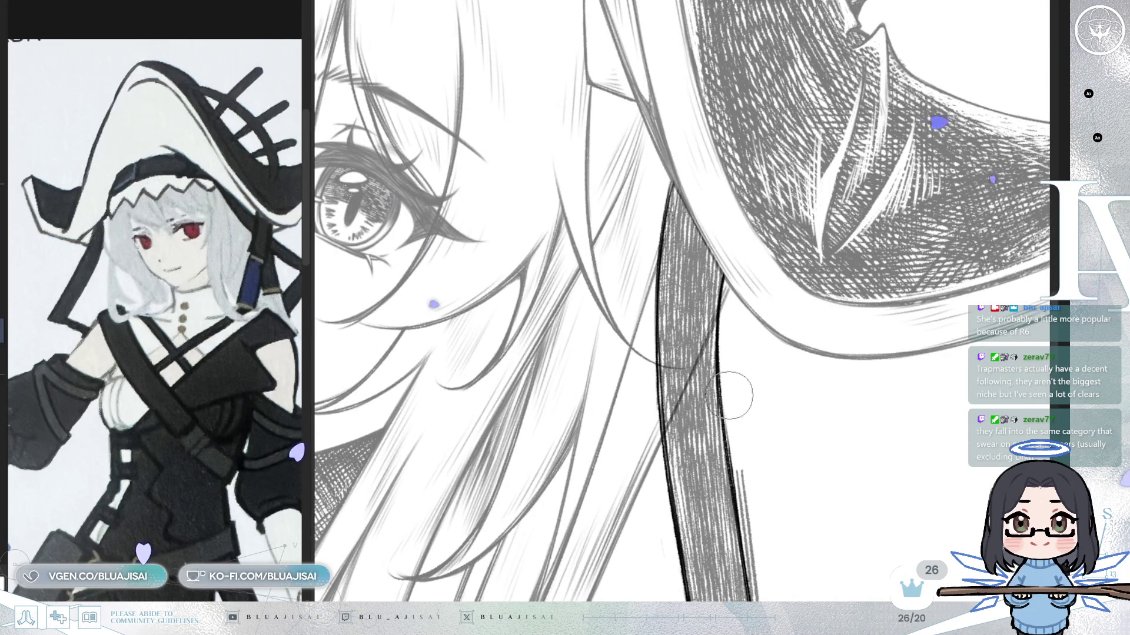
- Whiten the thin stray strokes beside the strap and erase the hatching hanging below its tip
drag(733, 428, 749, 535)
scroll(744, 322, down, 5)
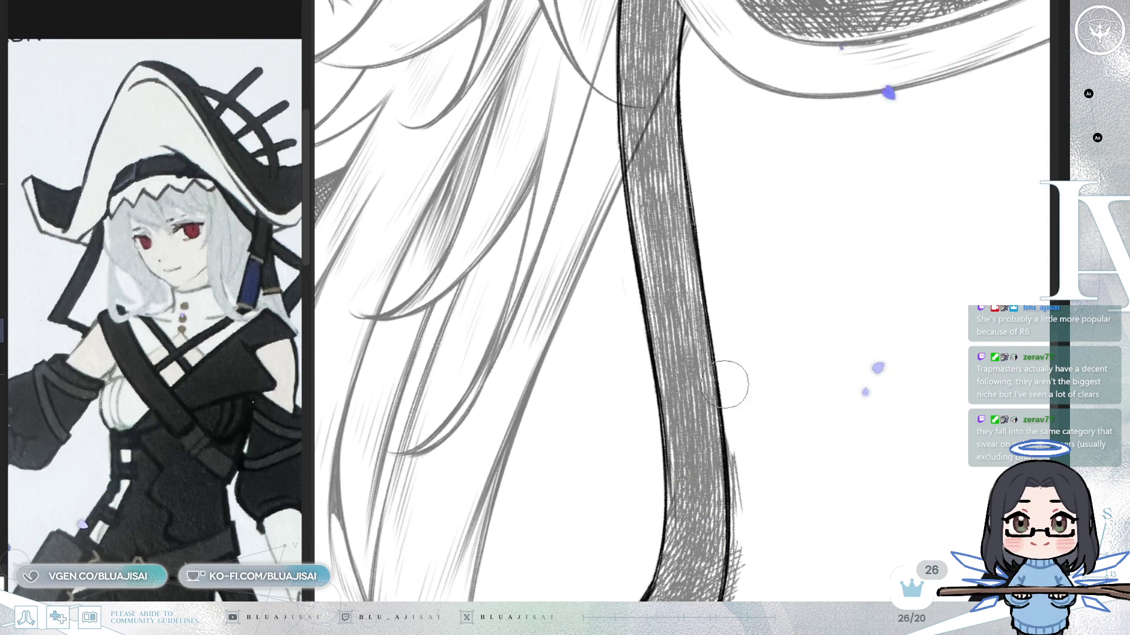
scroll(742, 560, down, 5)
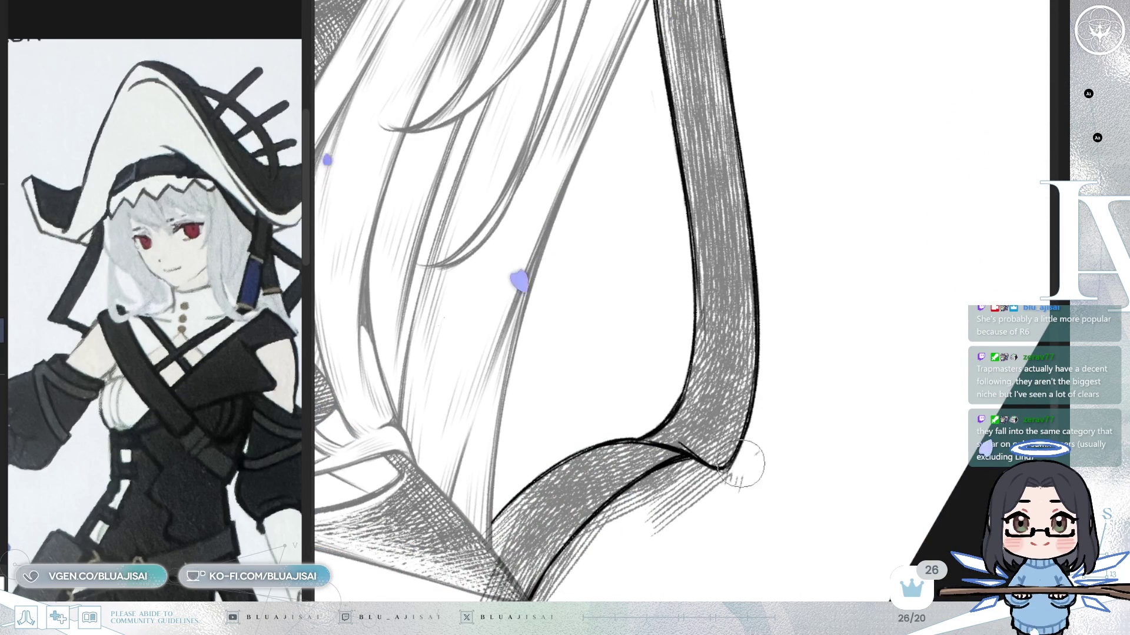
key(Delete)
scroll(719, 528, down, 3)
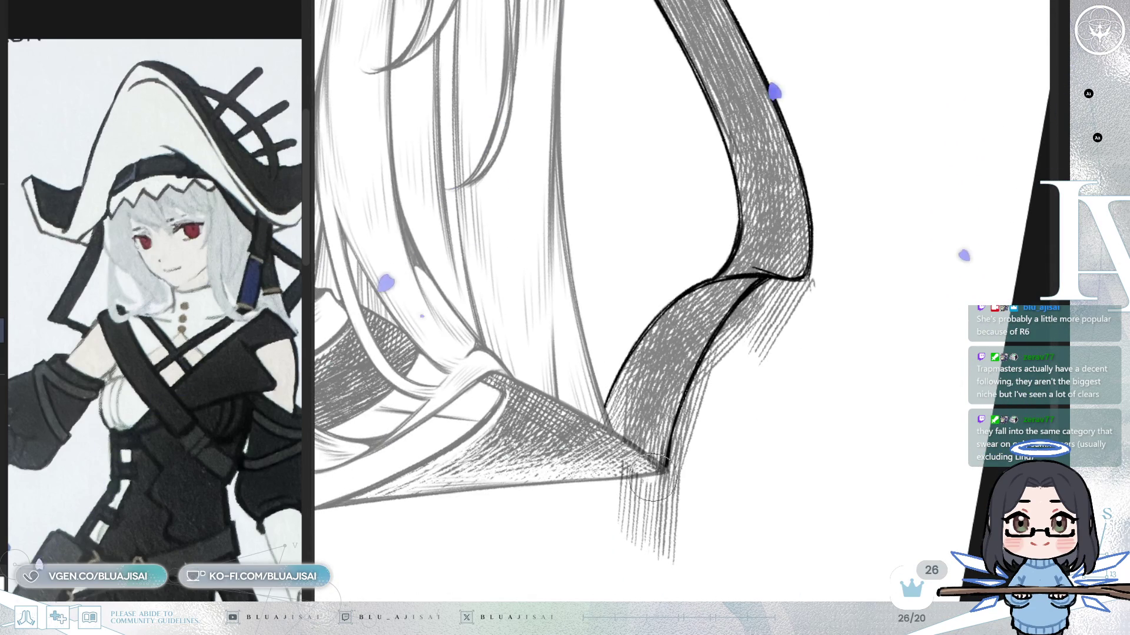
mouse_move(655, 476)
mouse_down()
mouse_move(618, 535)
mouse_move(639, 566)
mouse_move(668, 577)
mouse_move(689, 446)
mouse_move(669, 481)
mouse_move(701, 375)
mouse_move(758, 292)
mouse_move(812, 281)
mouse_up()
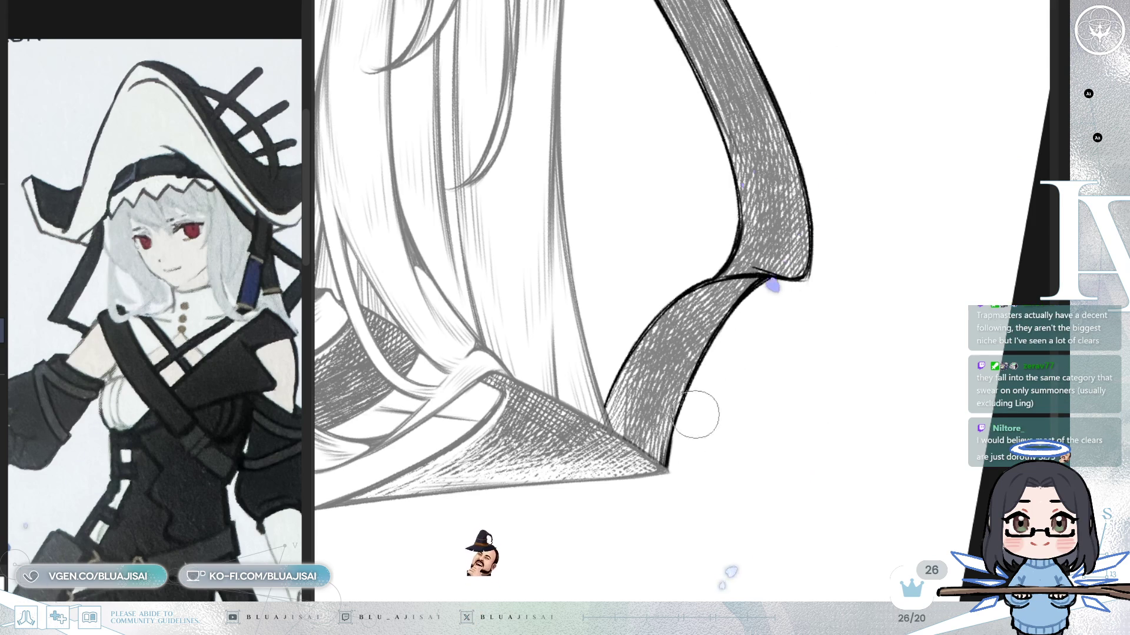
scroll(768, 392, down, 2)
scroll(697, 397, down, 2)
scroll(688, 397, down, 1)
scroll(707, 389, down, 2)
scroll(795, 353, down, 2)
- Paint white stripe bands across the black straps to give them a striped ribbon look
mouse_move(823, 343)
mouse_down()
mouse_move(426, 308)
mouse_move(360, 401)
mouse_up()
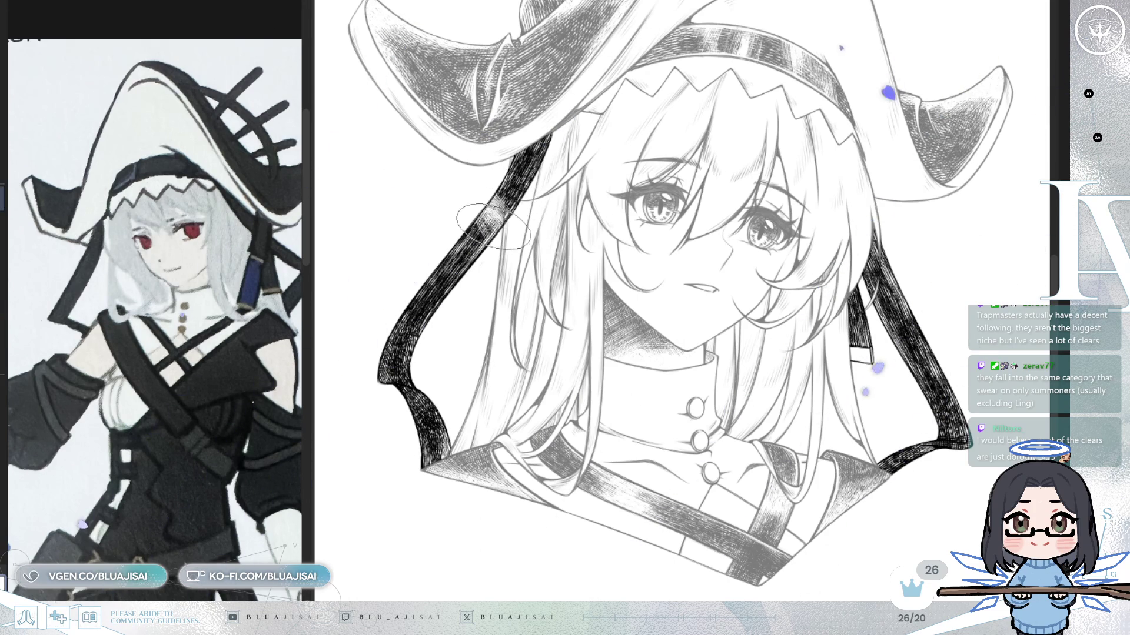
drag(519, 167, 570, 104)
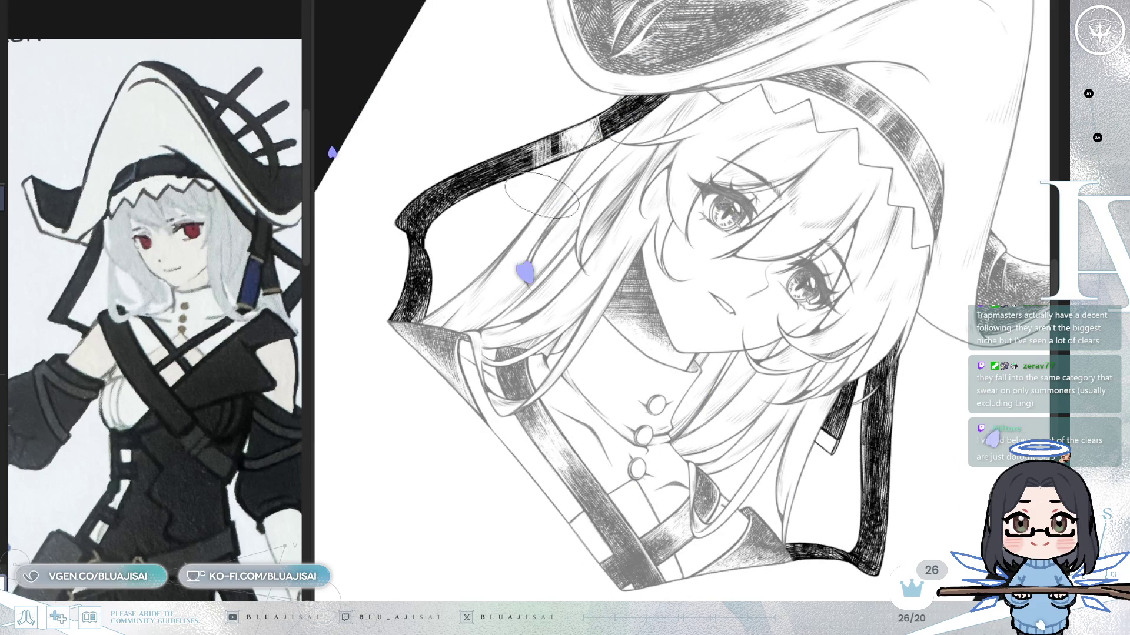
drag(429, 190, 445, 221)
mouse_move(459, 291)
mouse_down()
mouse_move(707, 296)
mouse_move(693, 220)
mouse_move(848, 152)
mouse_move(918, 212)
mouse_up()
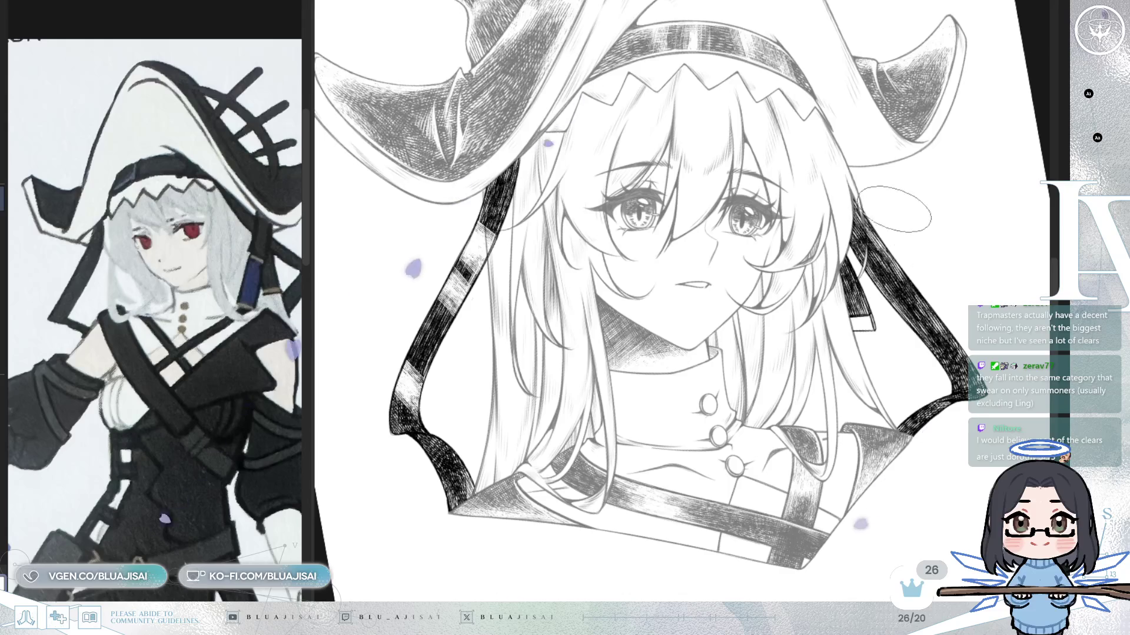
drag(874, 300, 922, 265)
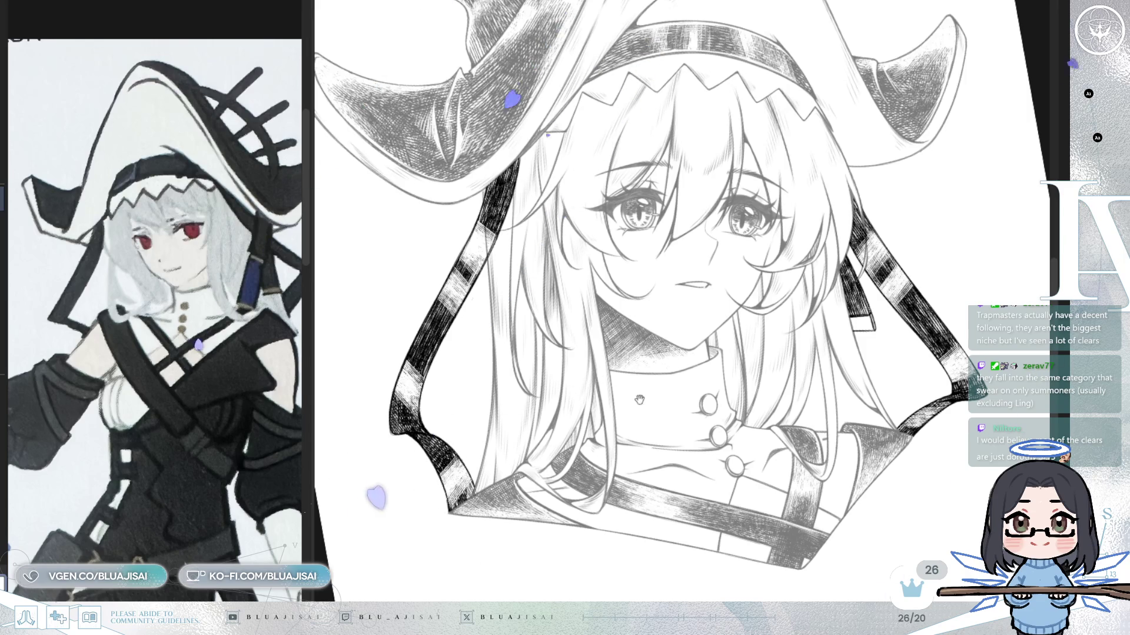
key(Delete)
key(End)
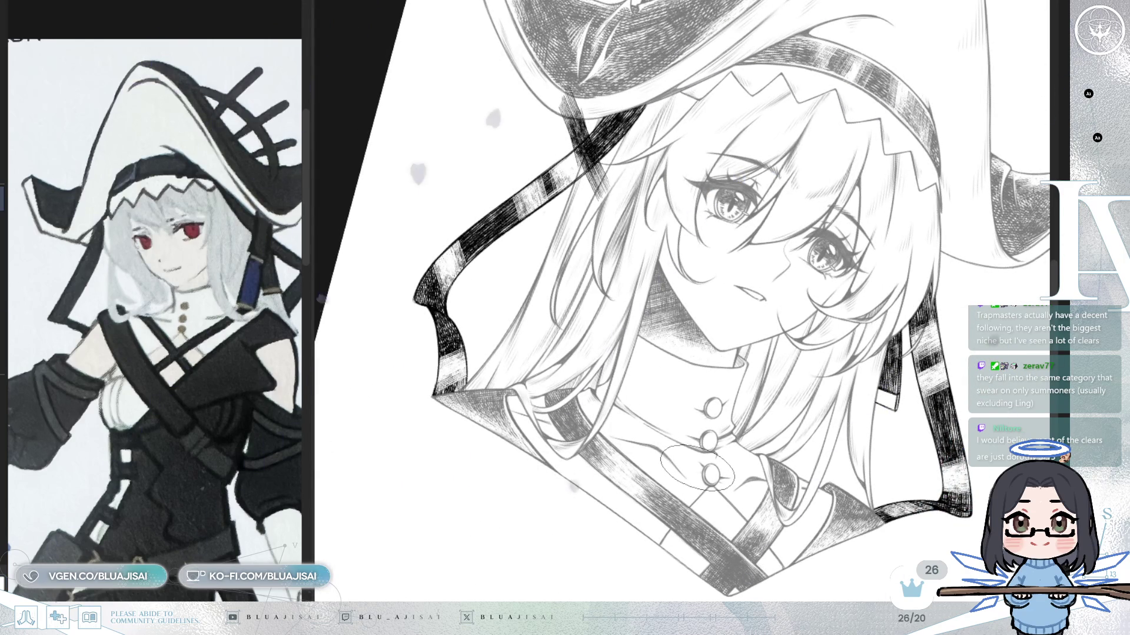
- Test undo/redo on the strap shading, erase light stripes along the strap, then undo them
key(Delete)
key(ctrl+z)
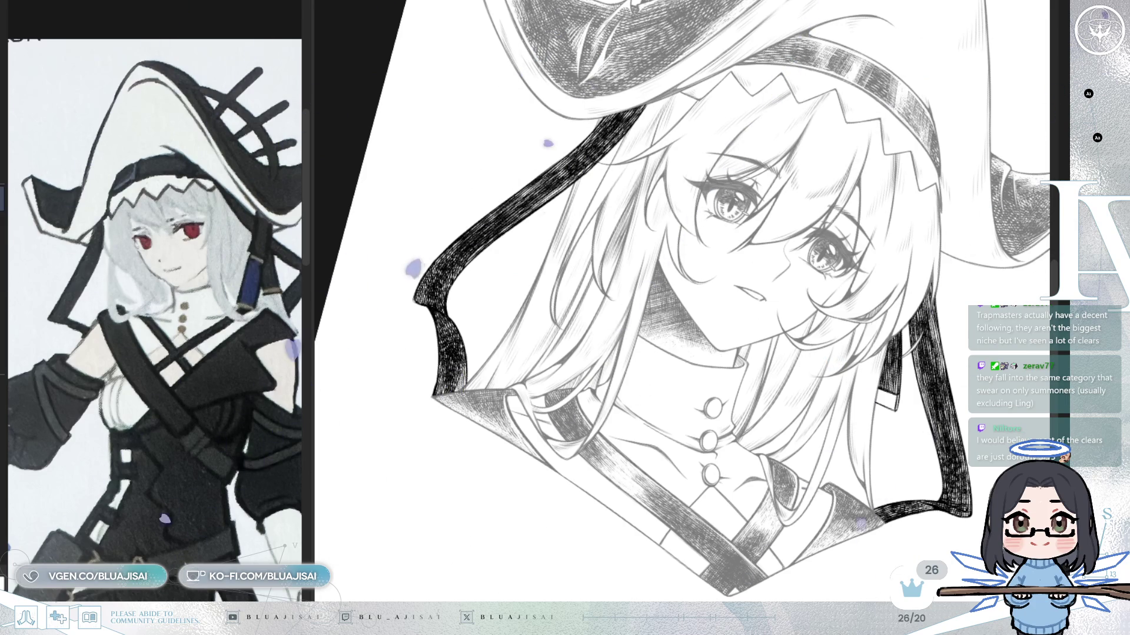
drag(570, 131, 590, 198)
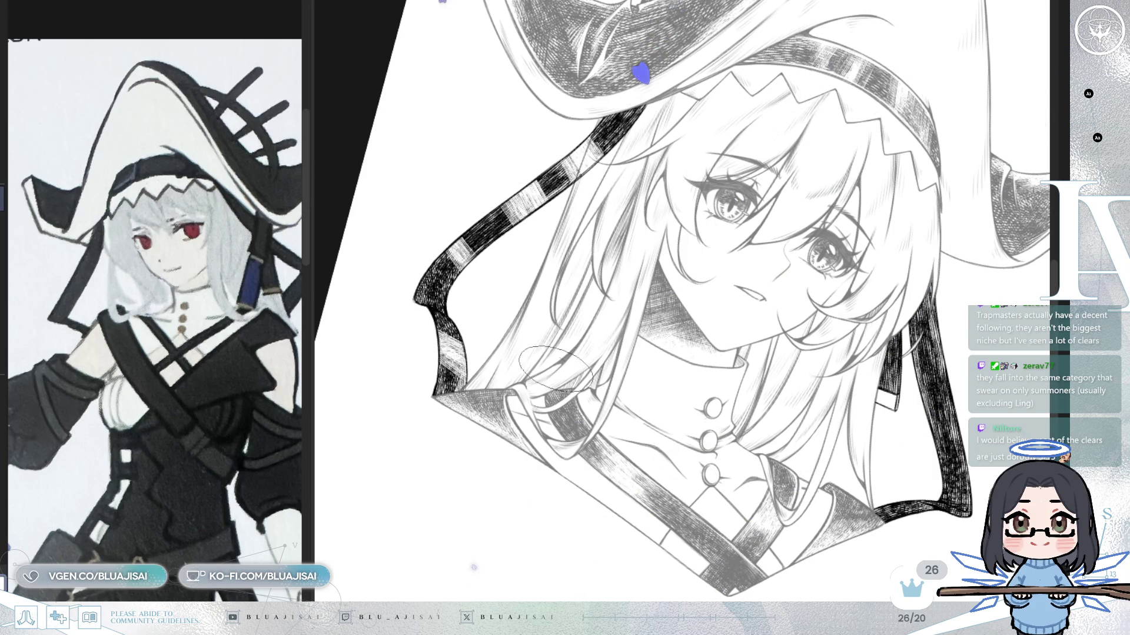
key(minus)
key(minus)
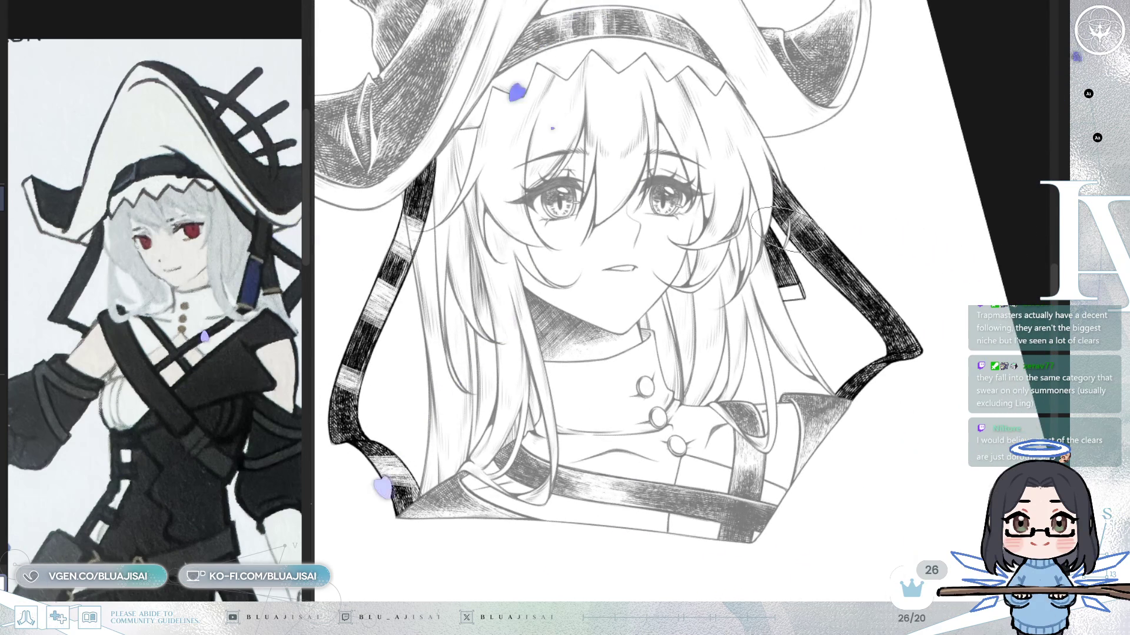
mouse_move(820, 192)
mouse_down()
mouse_move(799, 243)
mouse_move(846, 267)
mouse_up()
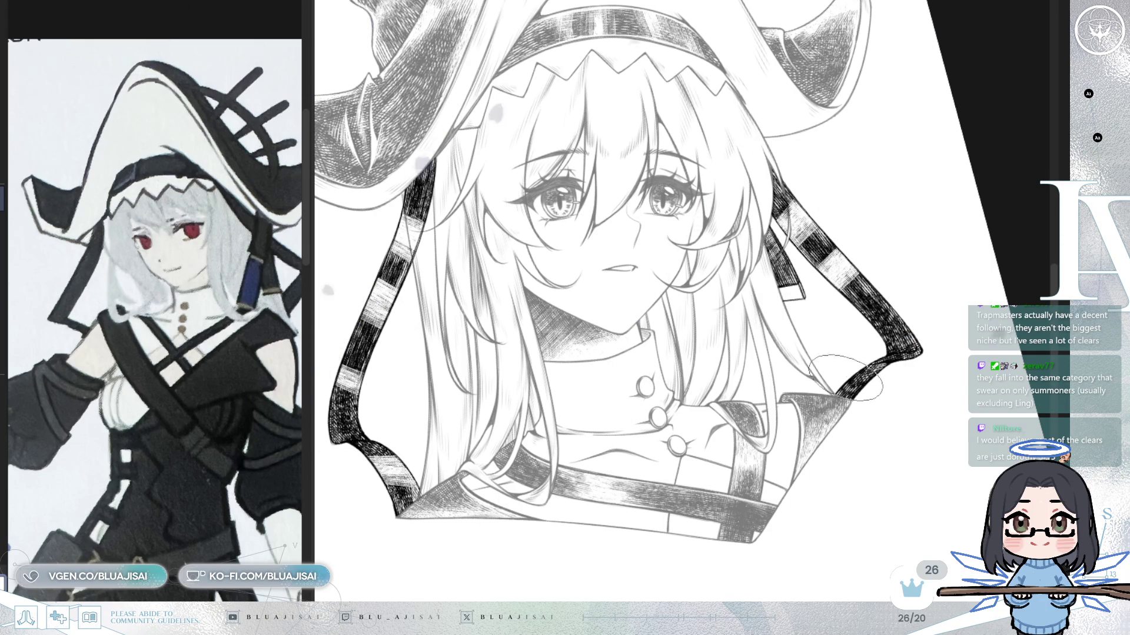
drag(843, 387, 875, 370)
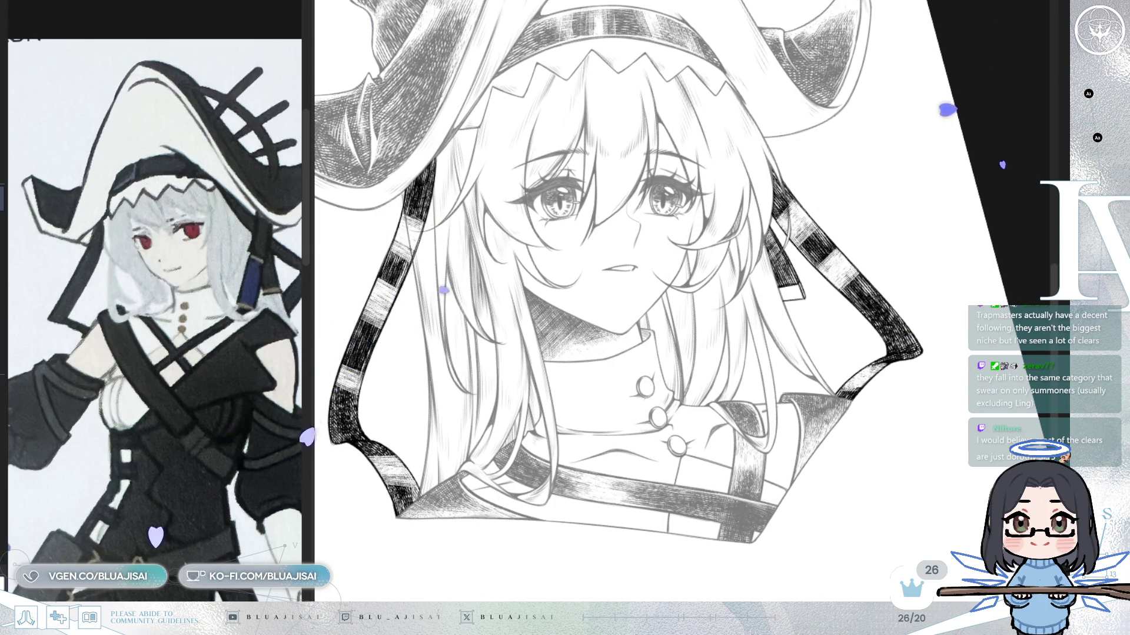
key(ctrl+z)
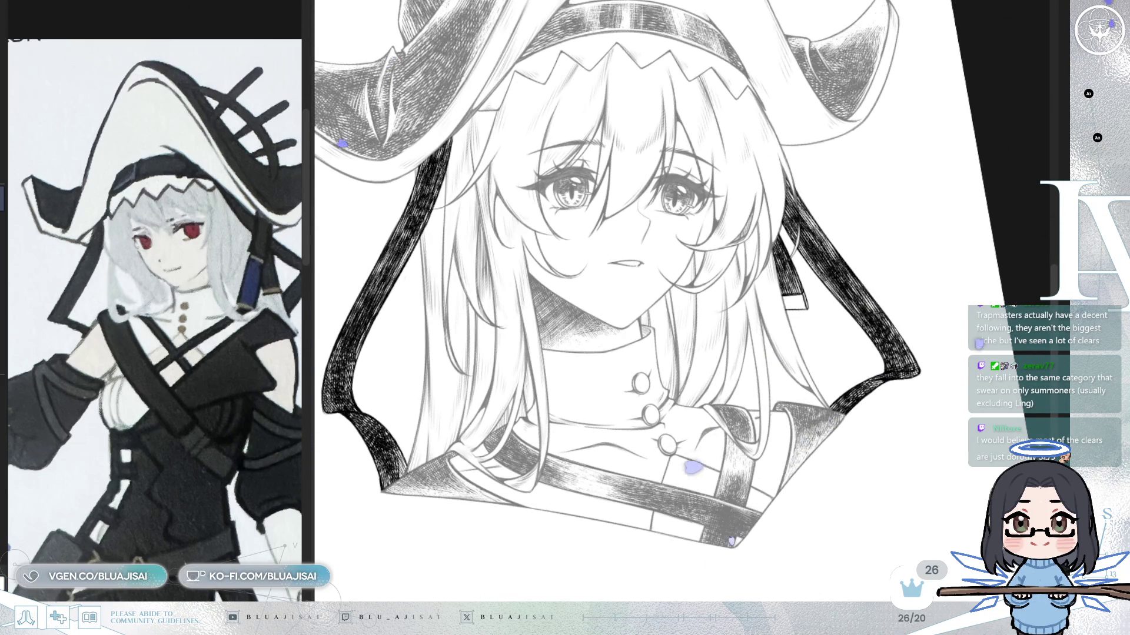
scroll(877, 360, up, 3)
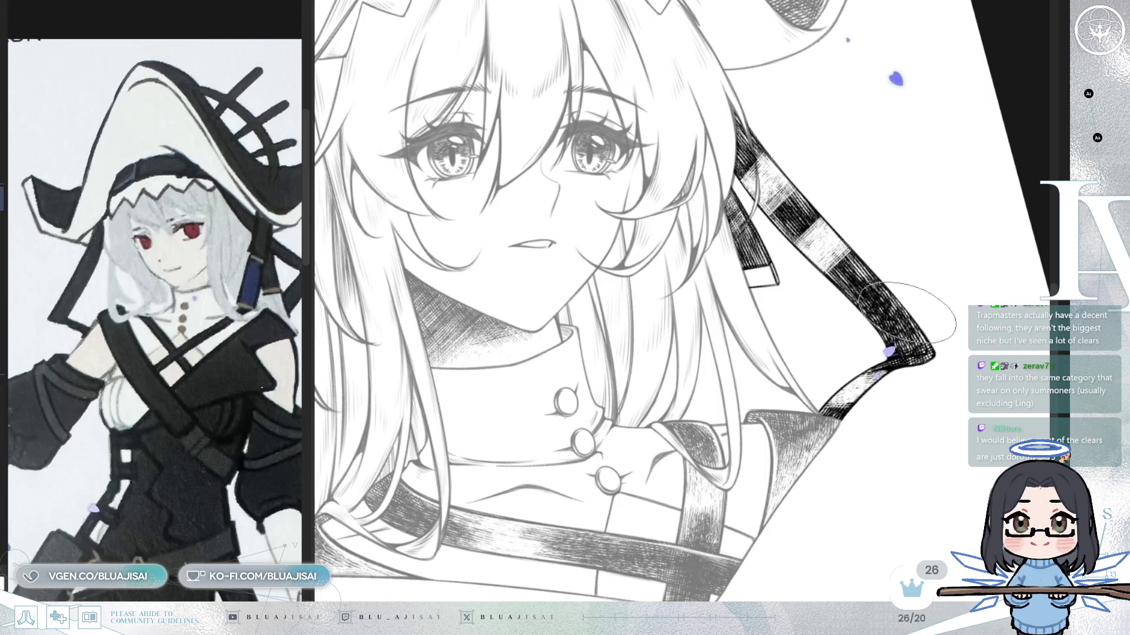
- Sharpen the strap highlight into white streaks and bring the left strap into view
drag(909, 314, 863, 310)
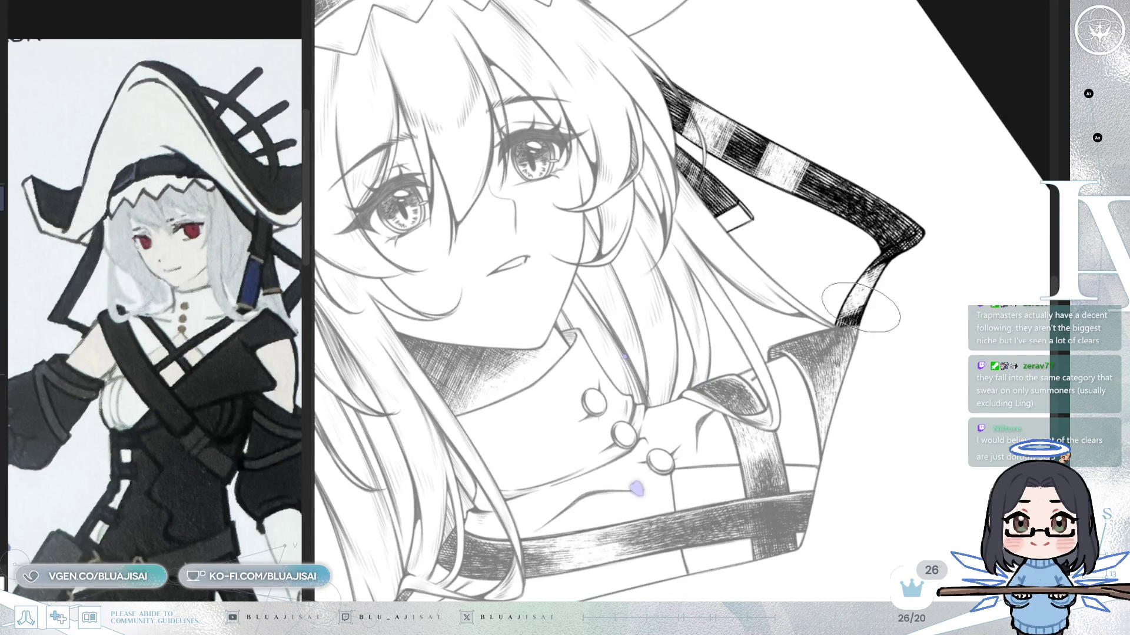
mouse_move(859, 304)
mouse_down()
mouse_move(927, 230)
mouse_move(903, 223)
mouse_up()
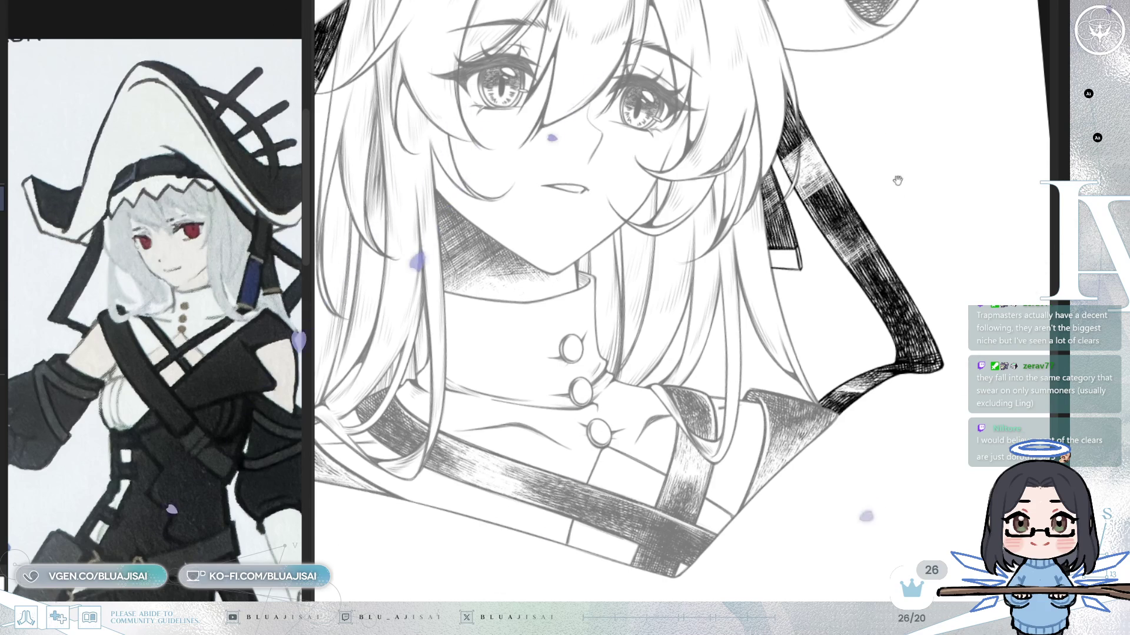
scroll(851, 225, up, 1)
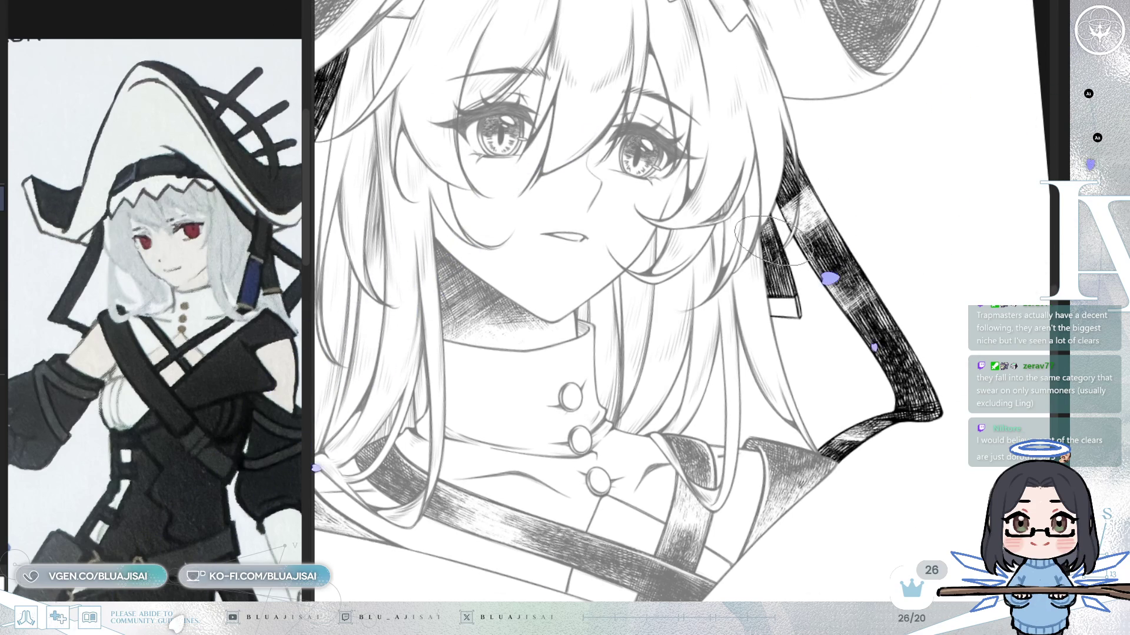
mouse_move(842, 182)
mouse_down()
mouse_move(723, 282)
mouse_move(756, 257)
mouse_up()
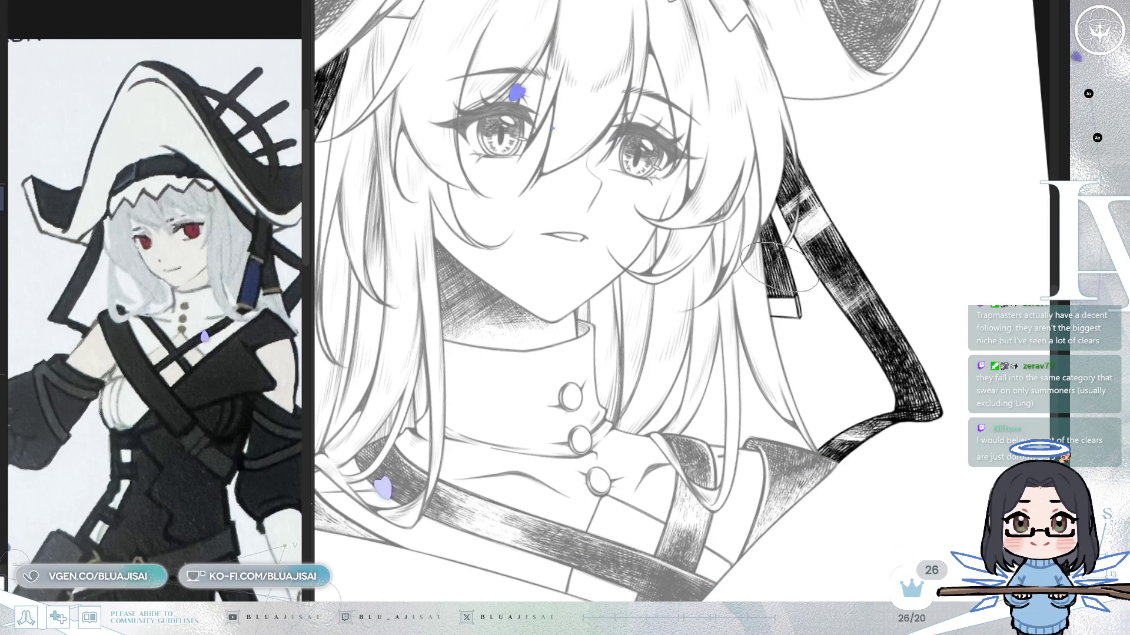
mouse_move(518, 429)
mouse_down()
mouse_move(757, 301)
mouse_move(771, 317)
mouse_move(715, 289)
mouse_up()
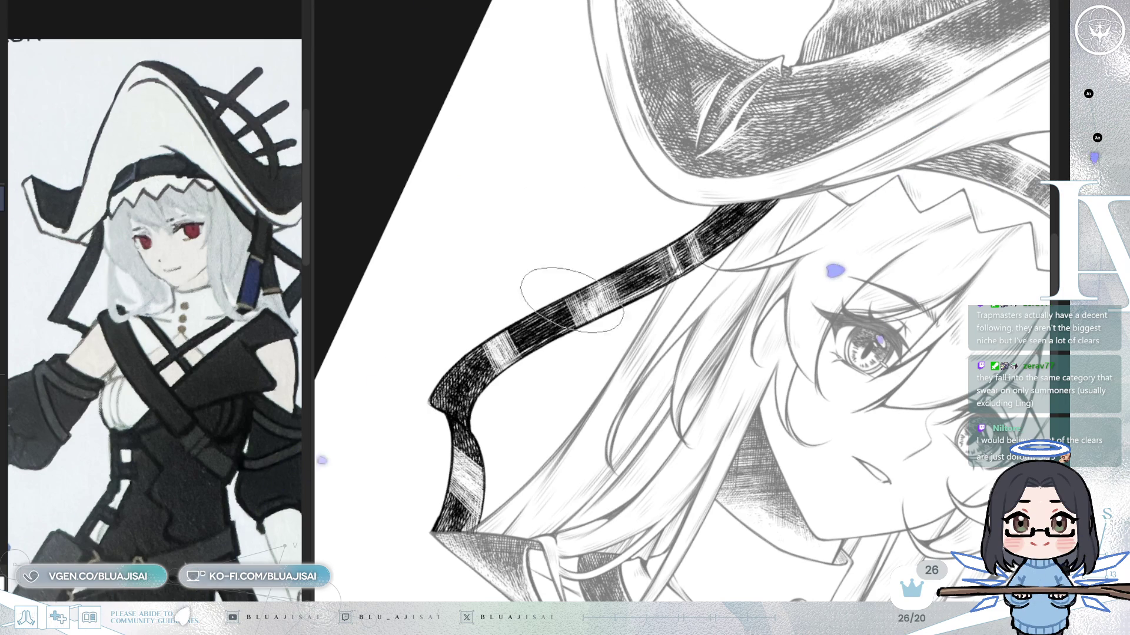
mouse_move(593, 265)
mouse_down()
mouse_move(618, 370)
mouse_move(595, 339)
mouse_up()
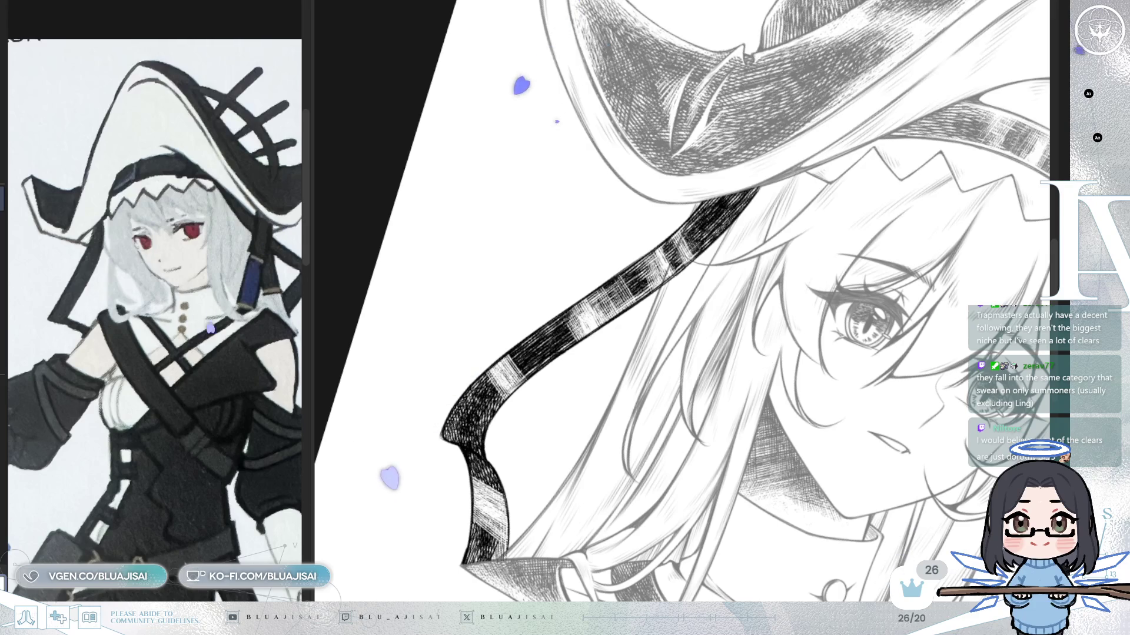
drag(609, 220, 587, 273)
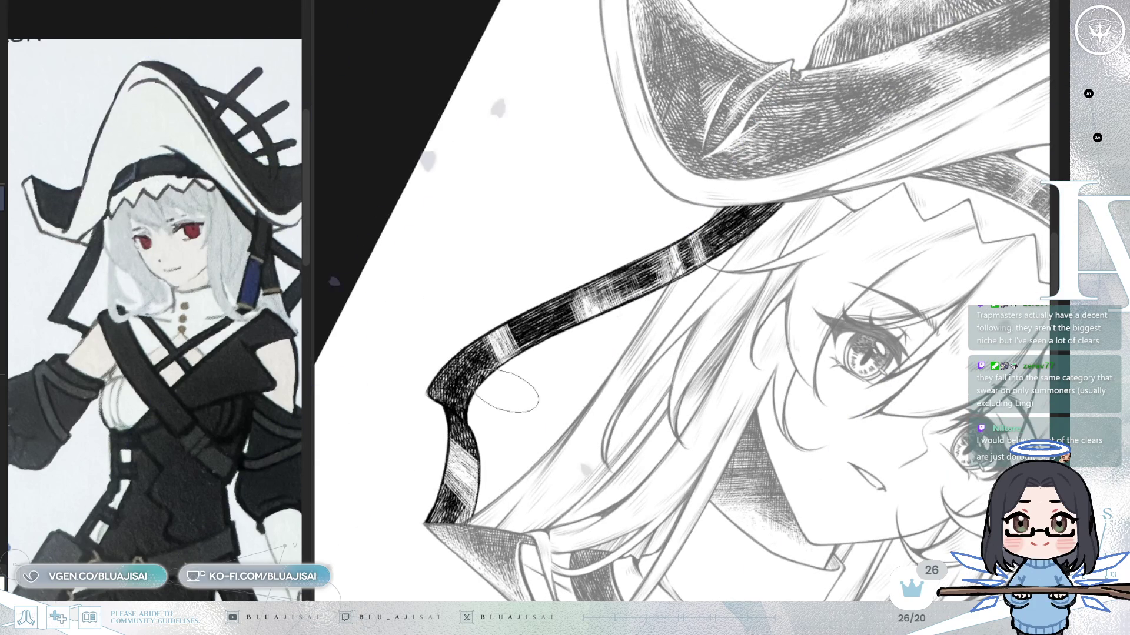
mouse_move(499, 340)
mouse_down()
mouse_move(811, 263)
mouse_move(797, 301)
mouse_up()
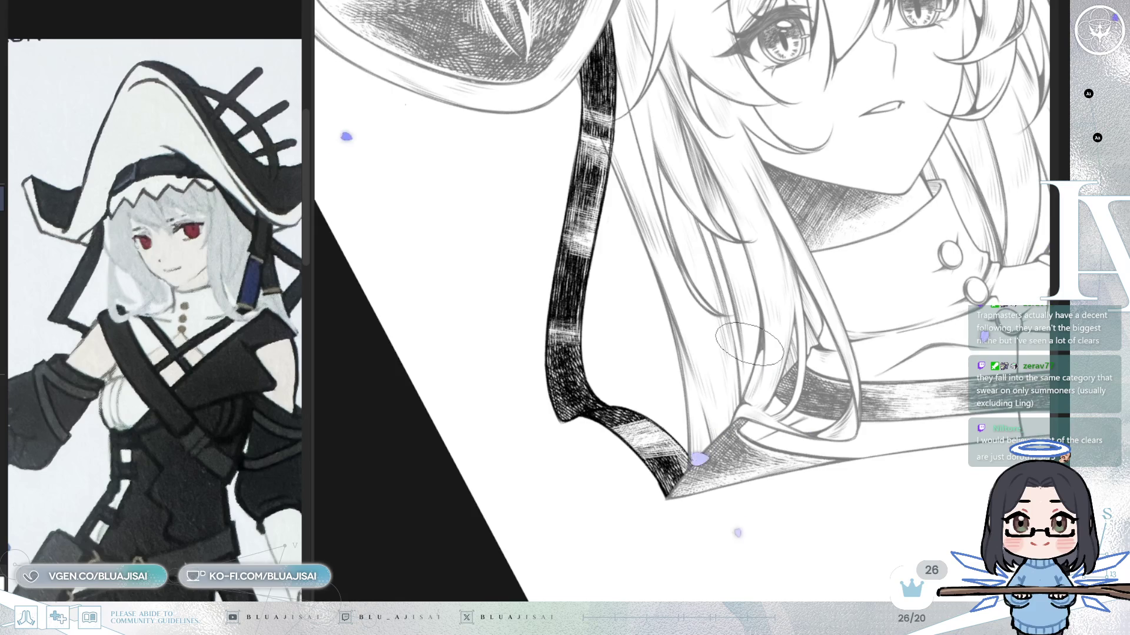
drag(749, 344, 722, 411)
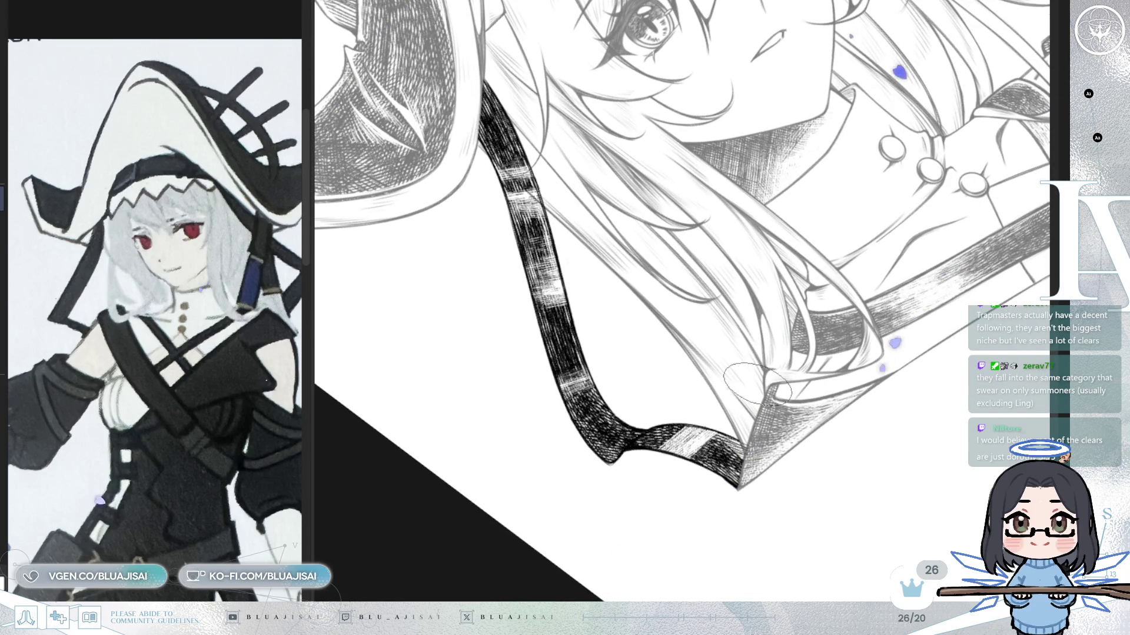
drag(777, 362, 852, 361)
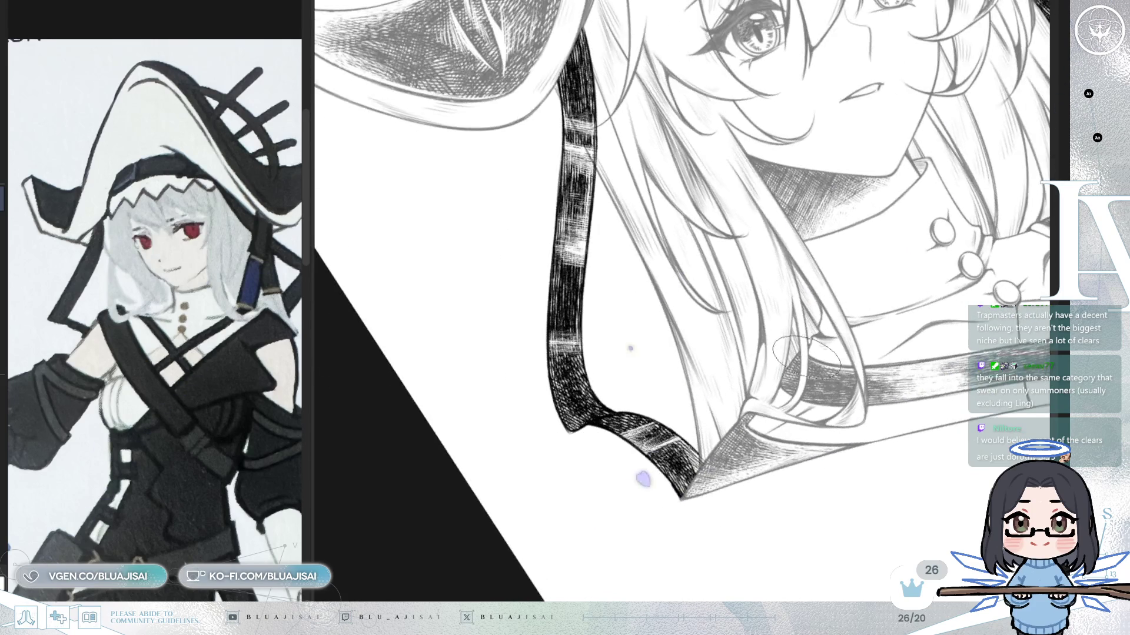
drag(530, 190, 562, 115)
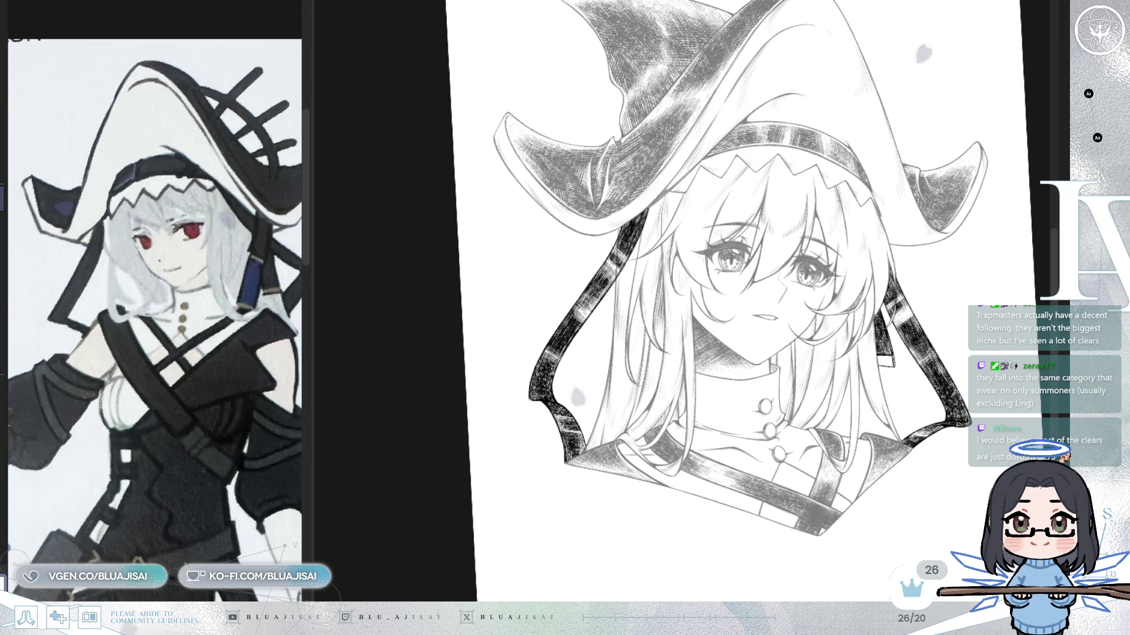
scroll(962, 286, up, 1)
scroll(962, 286, up, 1)
scroll(961, 286, up, 1)
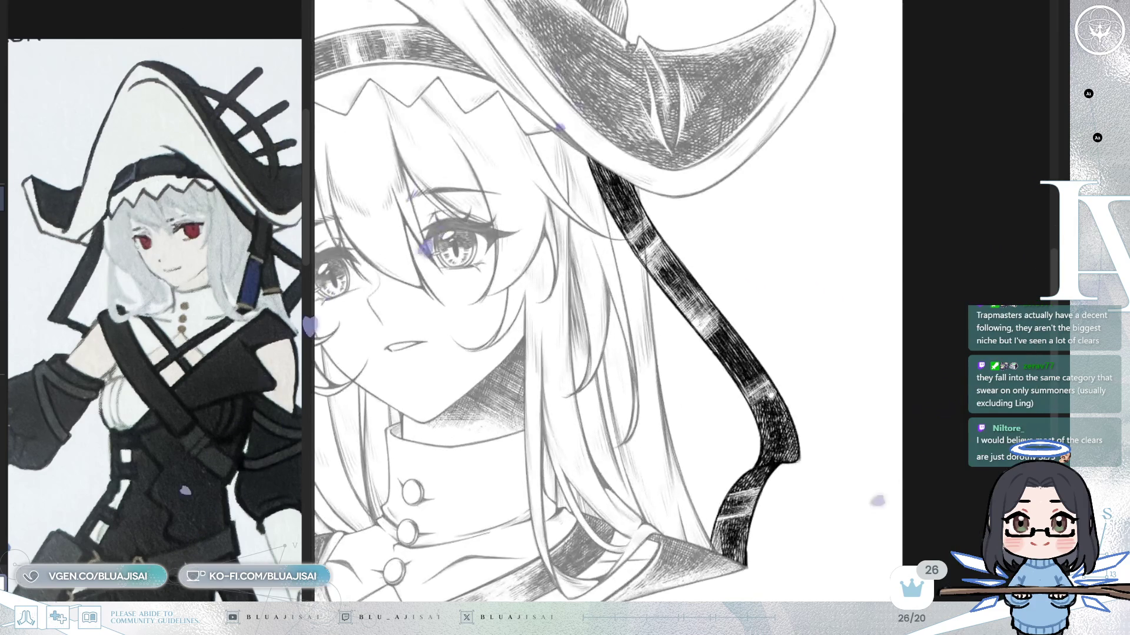
scroll(962, 286, up, 1)
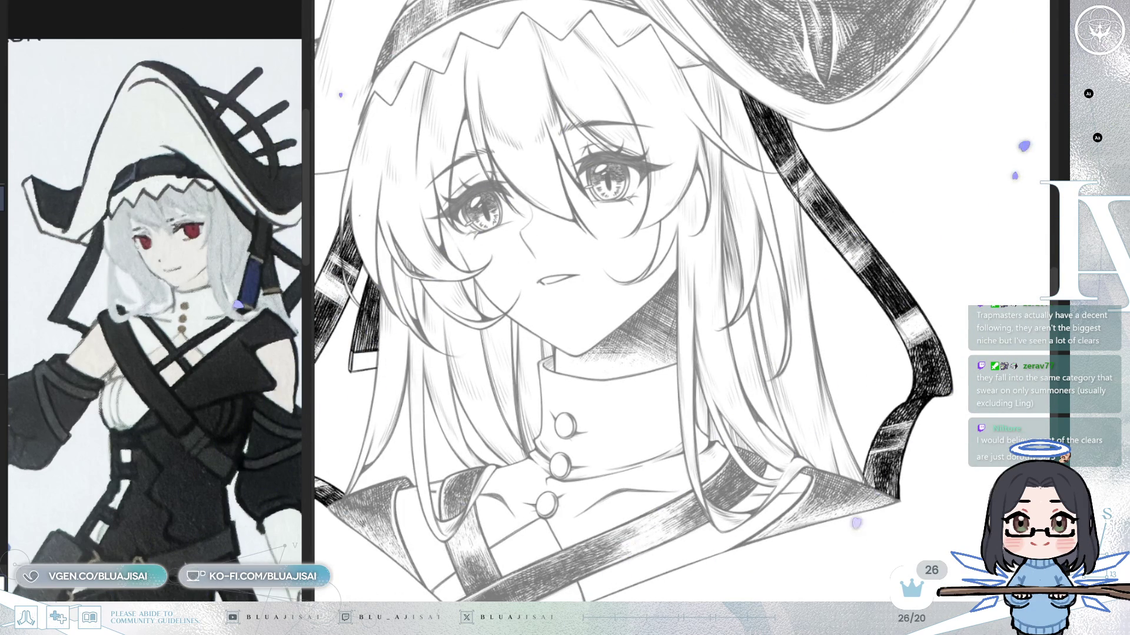
scroll(949, 309, down, 3)
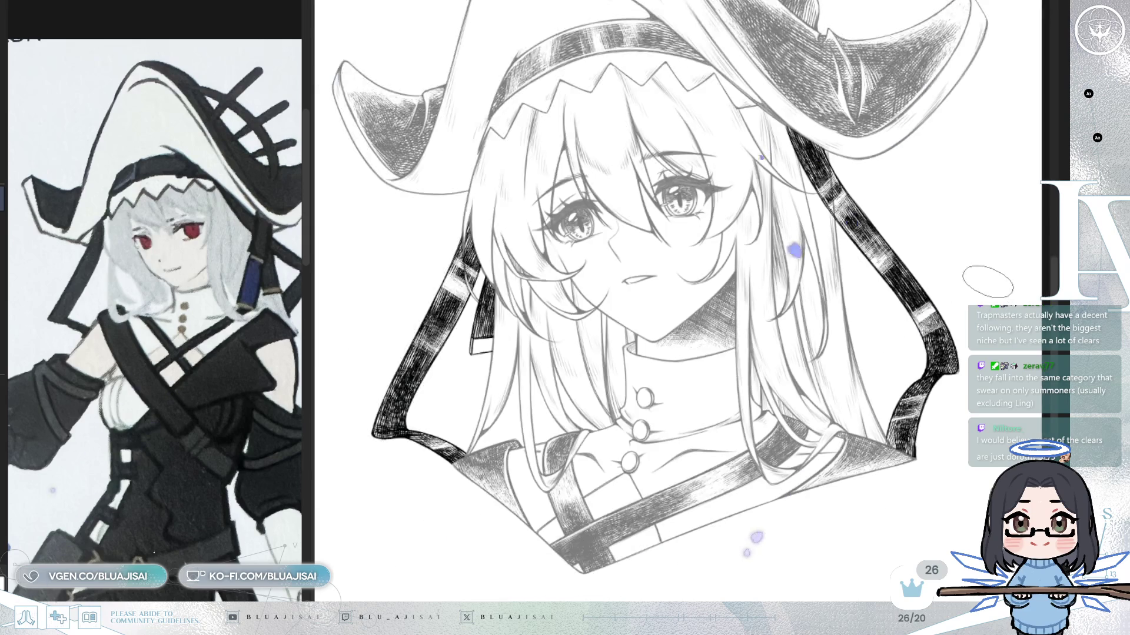
scroll(986, 281, up, 2)
- Level the face in view and mirror the canvas horizontally to check proportions
drag(884, 338, 941, 324)
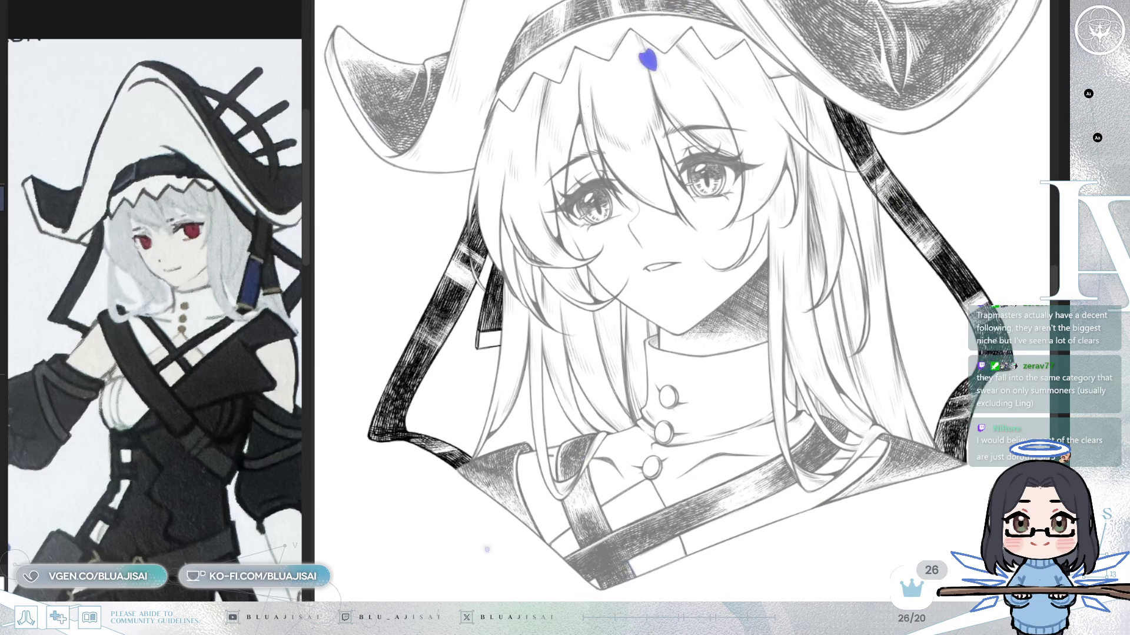
drag(679, 309, 706, 292)
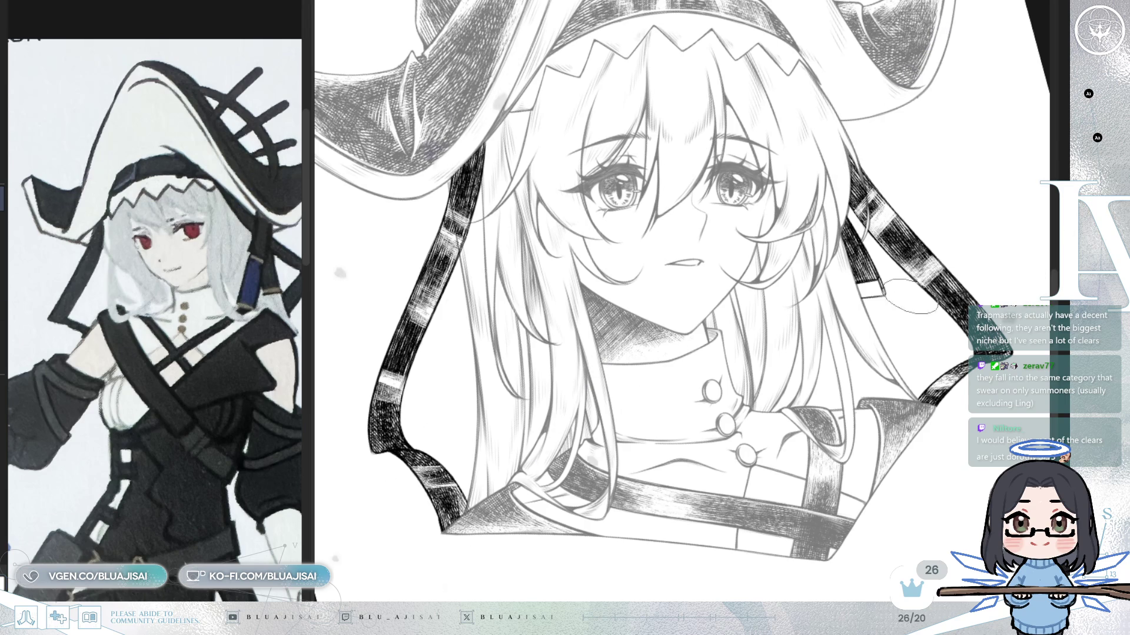
key(h)
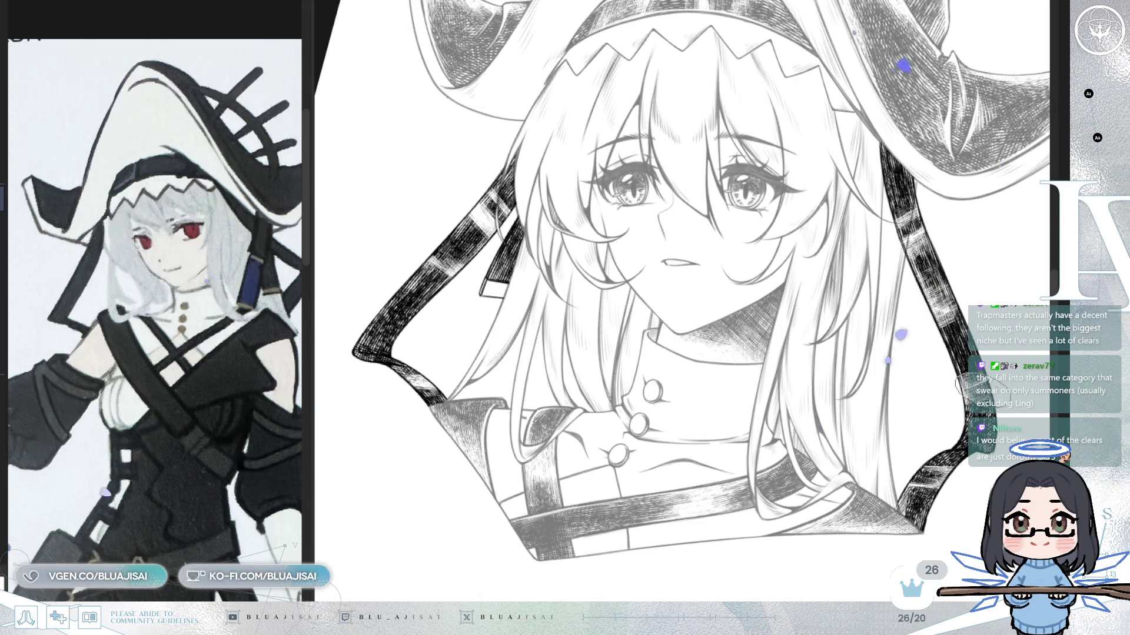
drag(706, 236, 641, 332)
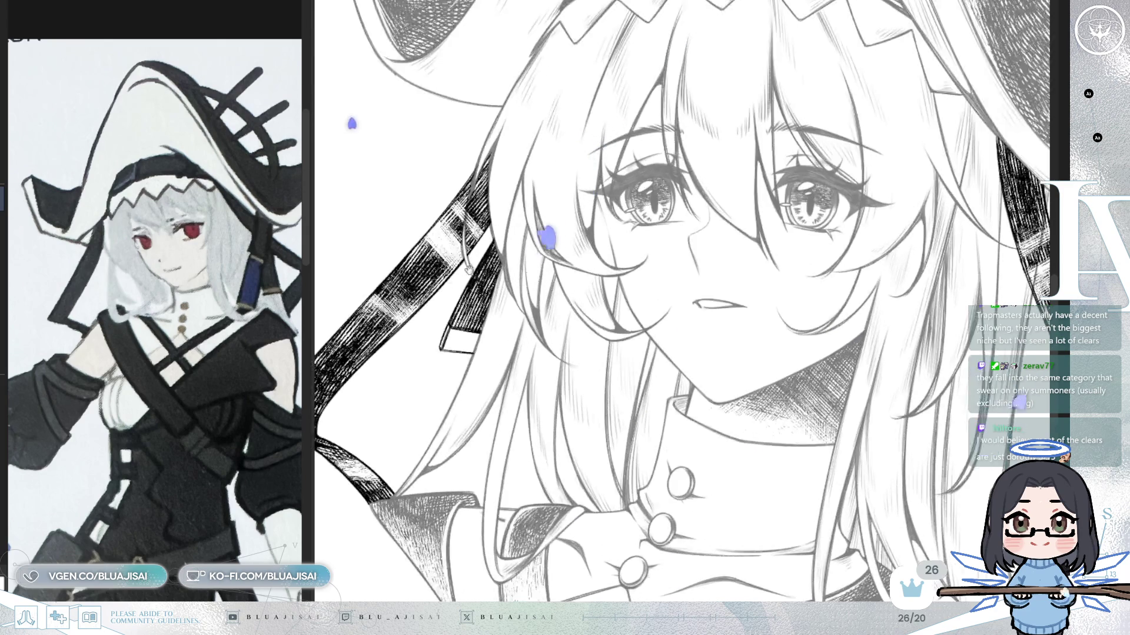
- Zoom on the ribbon and face, mirror the view again and turn the strand diagonal
drag(490, 282, 597, 305)
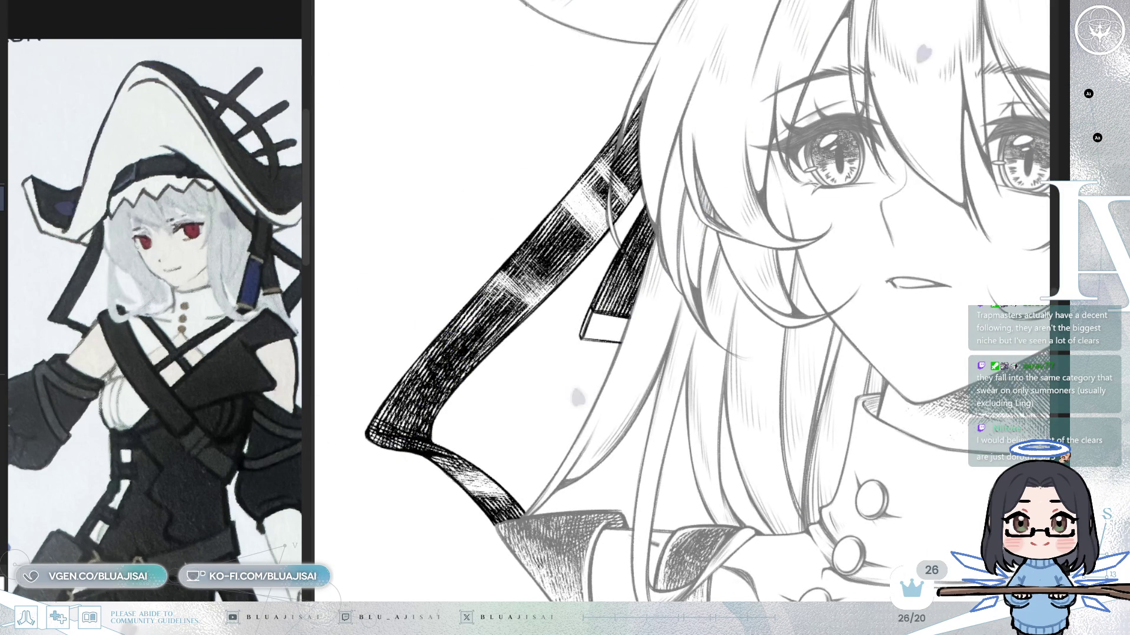
drag(854, 193, 867, 217)
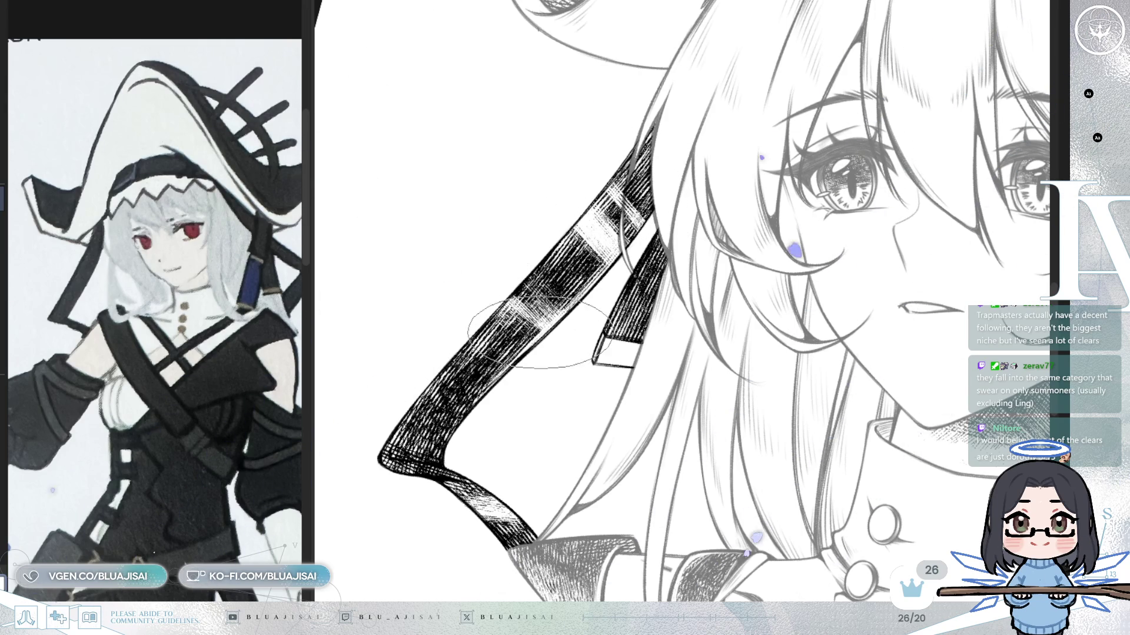
key(h)
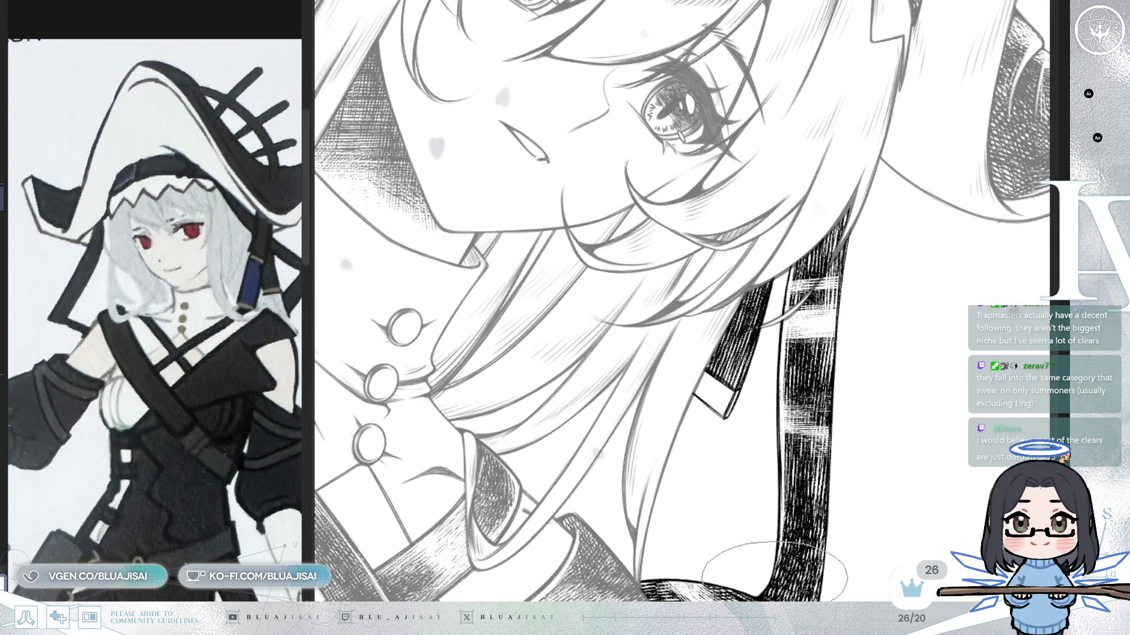
drag(778, 561, 940, 263)
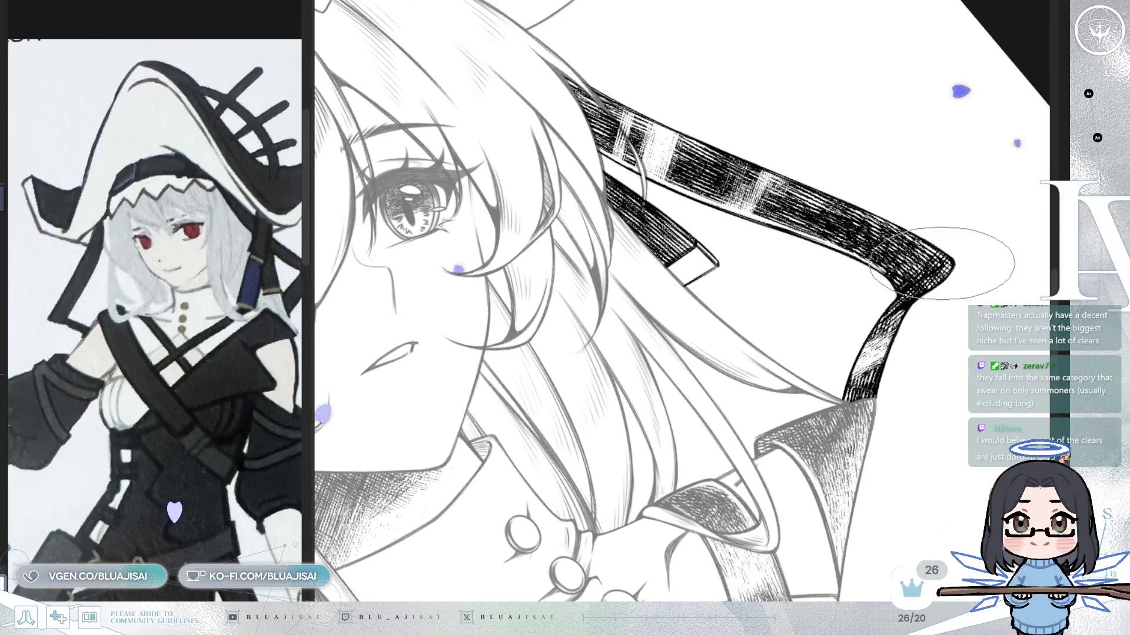
- Add fine white hatching highlights on the strap's bend, then mirror the view back to normal
drag(918, 278, 945, 248)
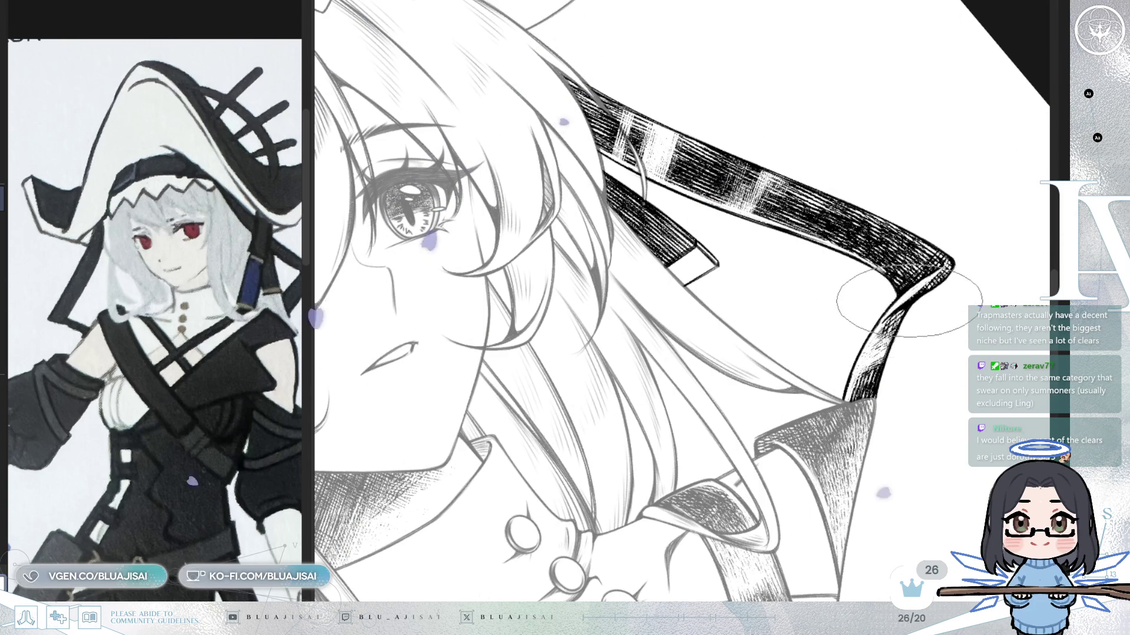
key(m)
drag(905, 297, 556, 369)
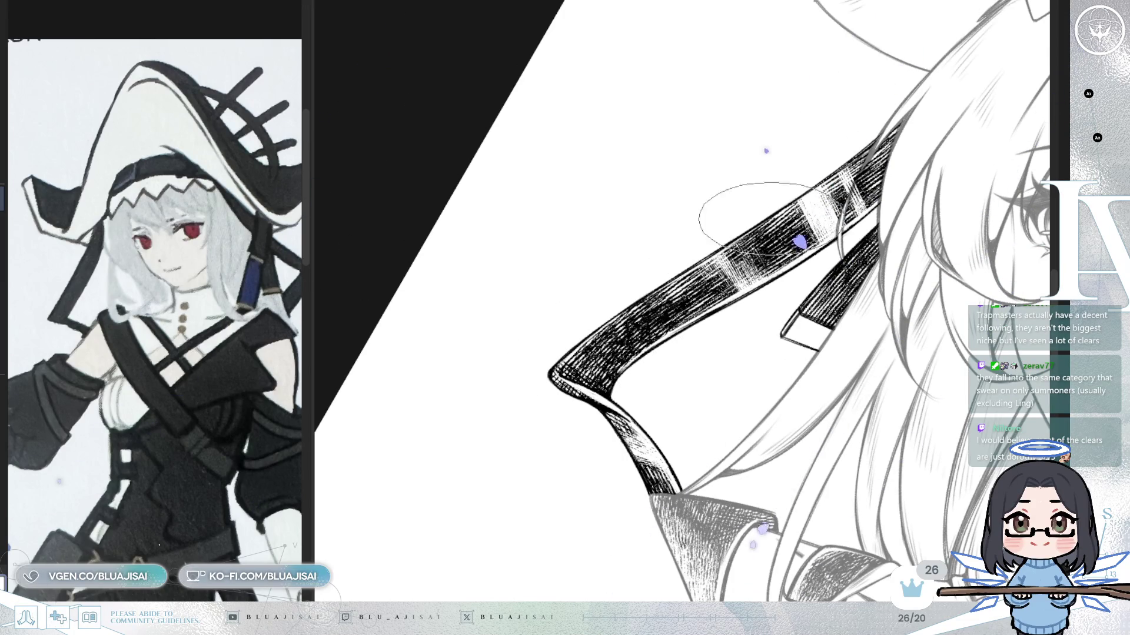
drag(886, 237, 754, 371)
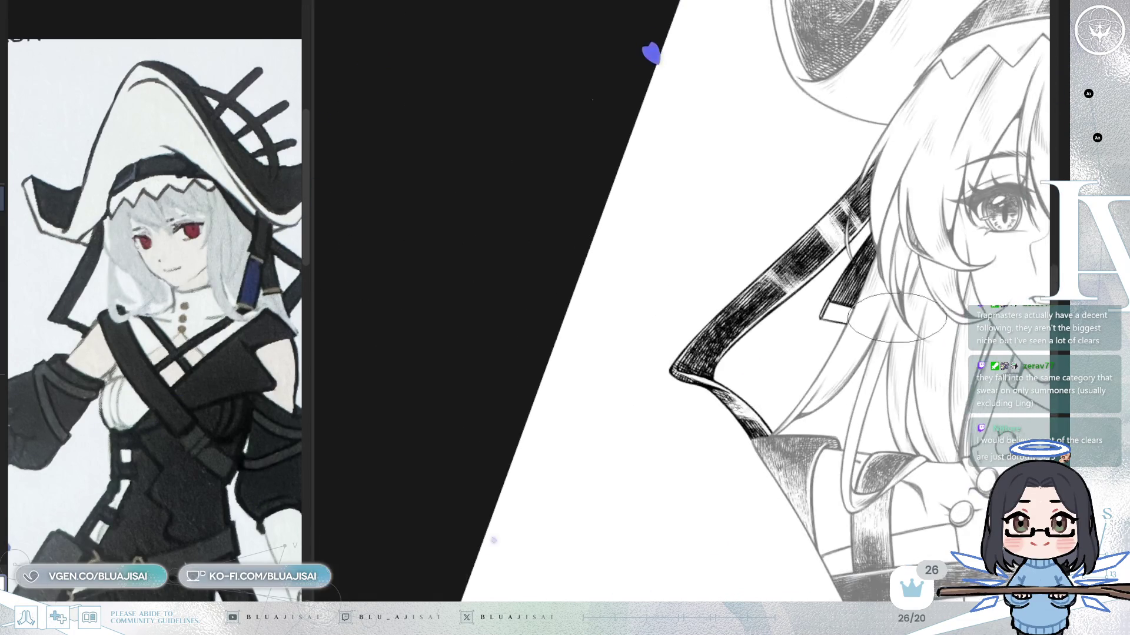
key(Delete)
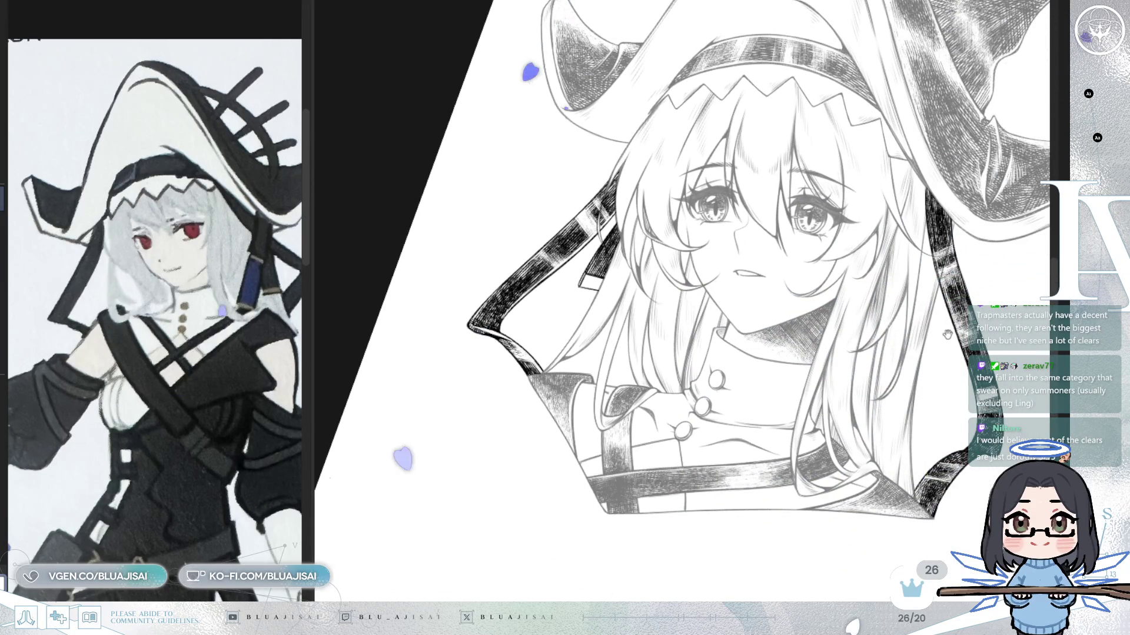
key(Delete)
drag(931, 323, 711, 220)
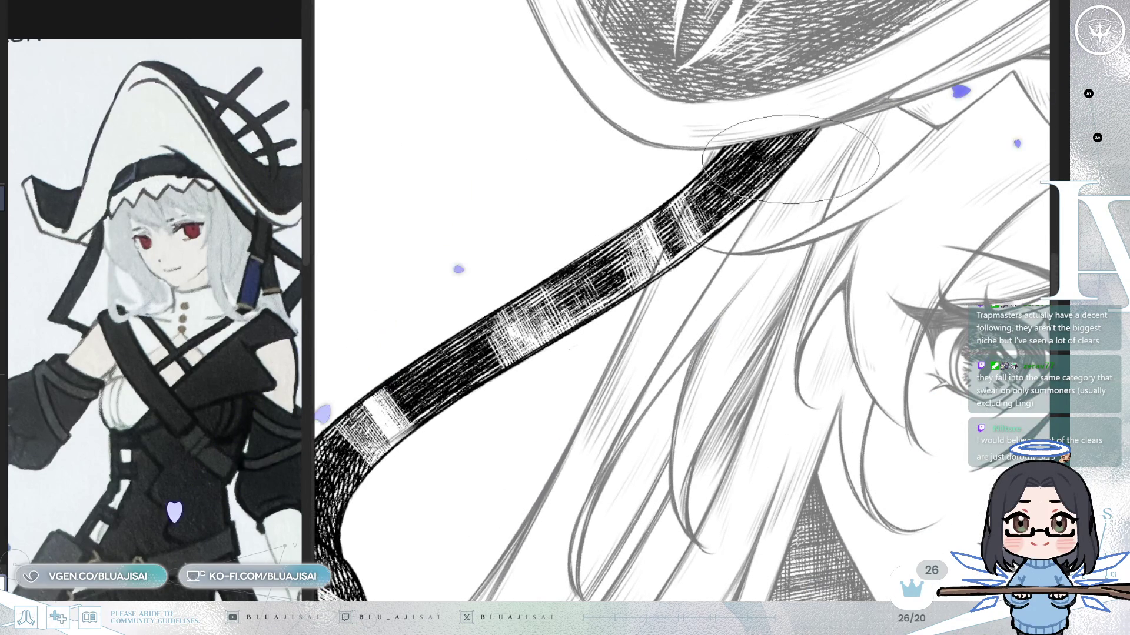
drag(647, 270, 606, 309)
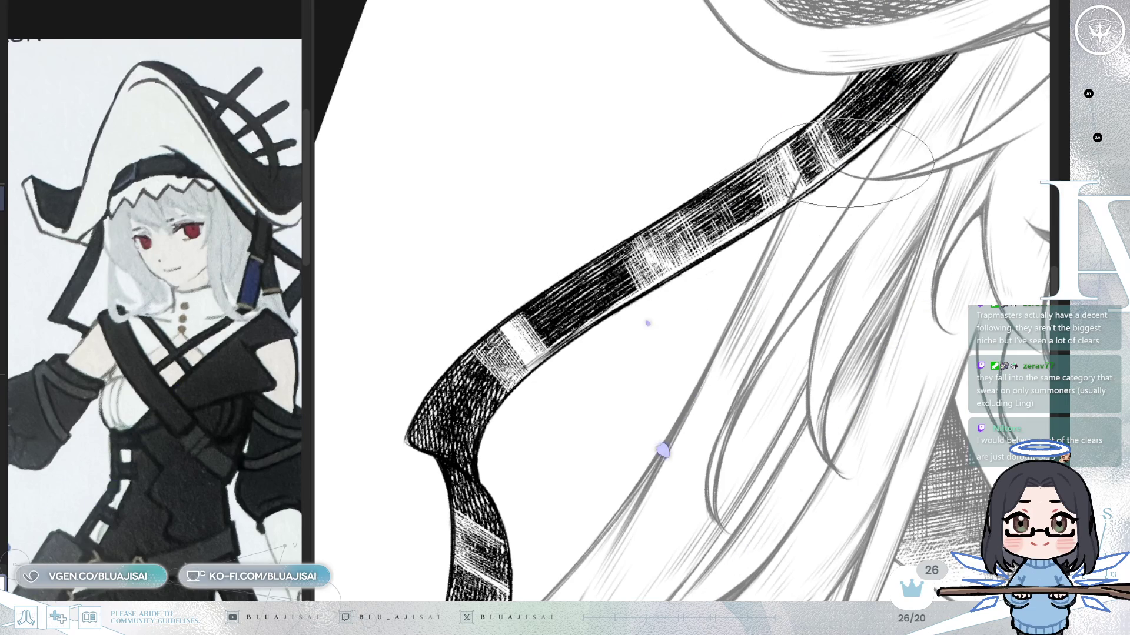
drag(697, 265, 556, 303)
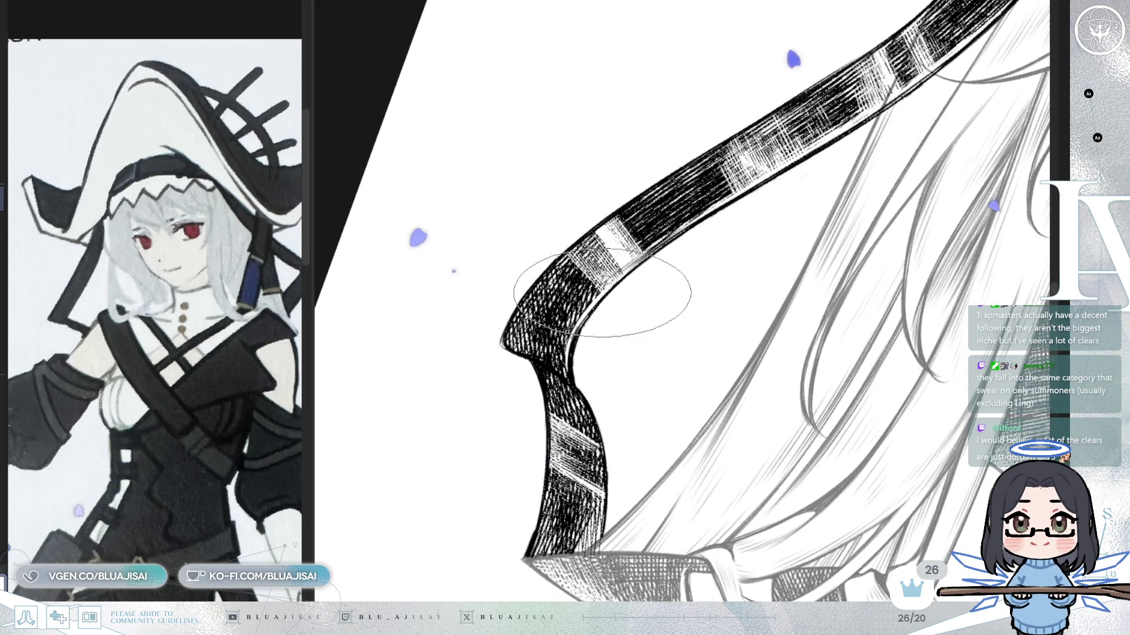
drag(649, 256, 607, 265)
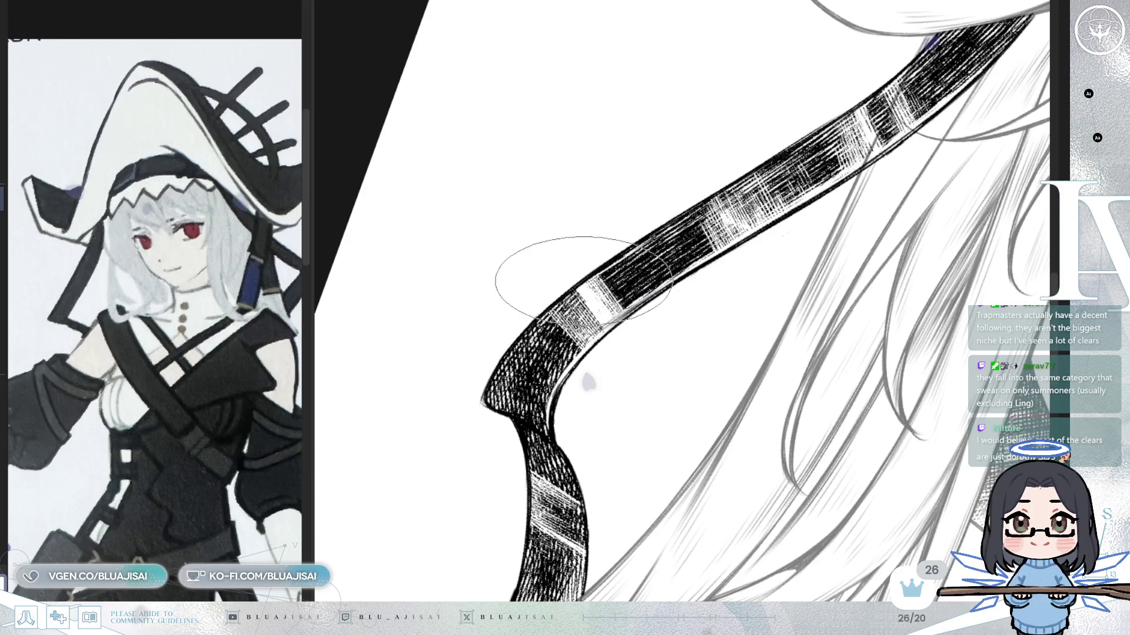
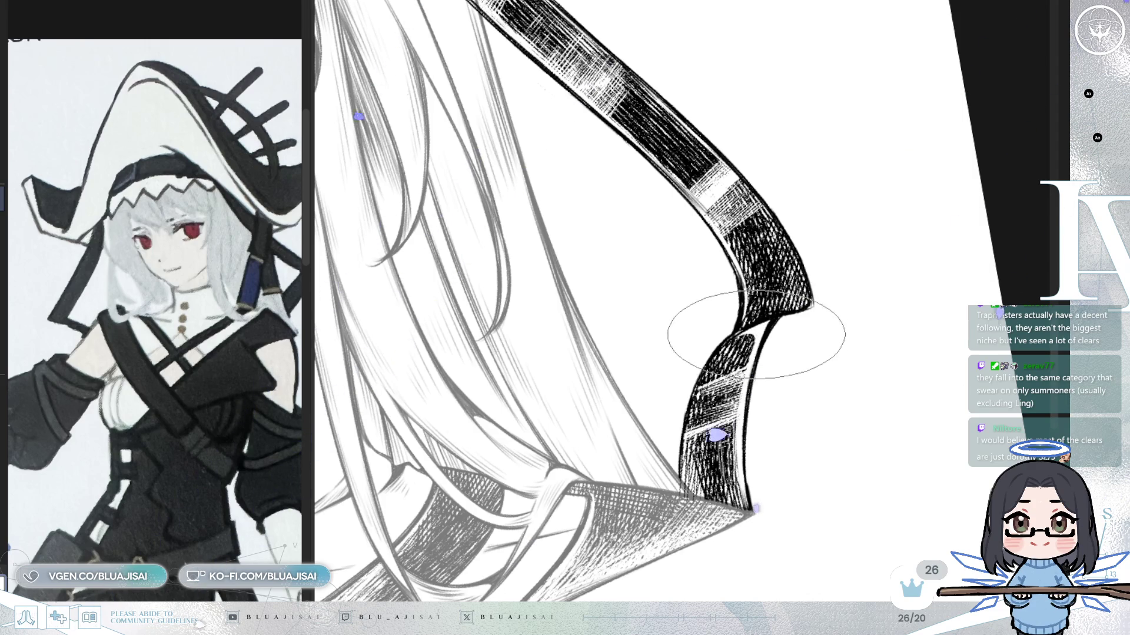
scroll(756, 332, down, 1)
scroll(749, 333, down, 2)
scroll(765, 328, down, 1)
- Mirror, pan and zoom the view to check the face, hat brim and overall balance
mouse_move(775, 336)
mouse_down()
mouse_move(809, 225)
mouse_move(794, 323)
mouse_move(896, 346)
mouse_move(936, 407)
mouse_up()
key(h)
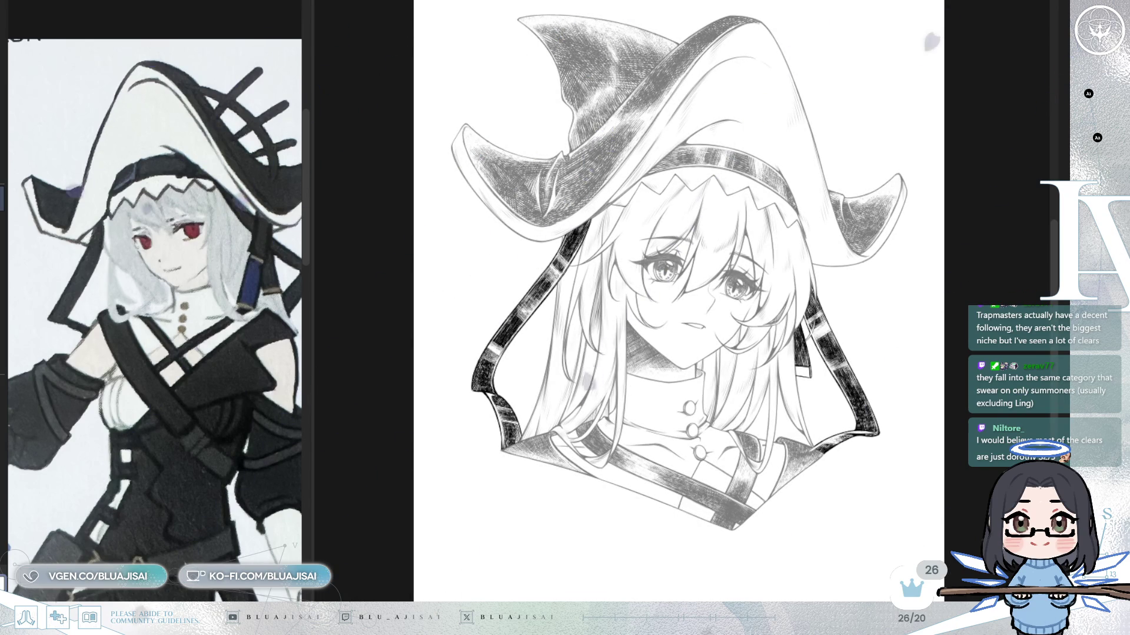
scroll(511, 237, up, 3)
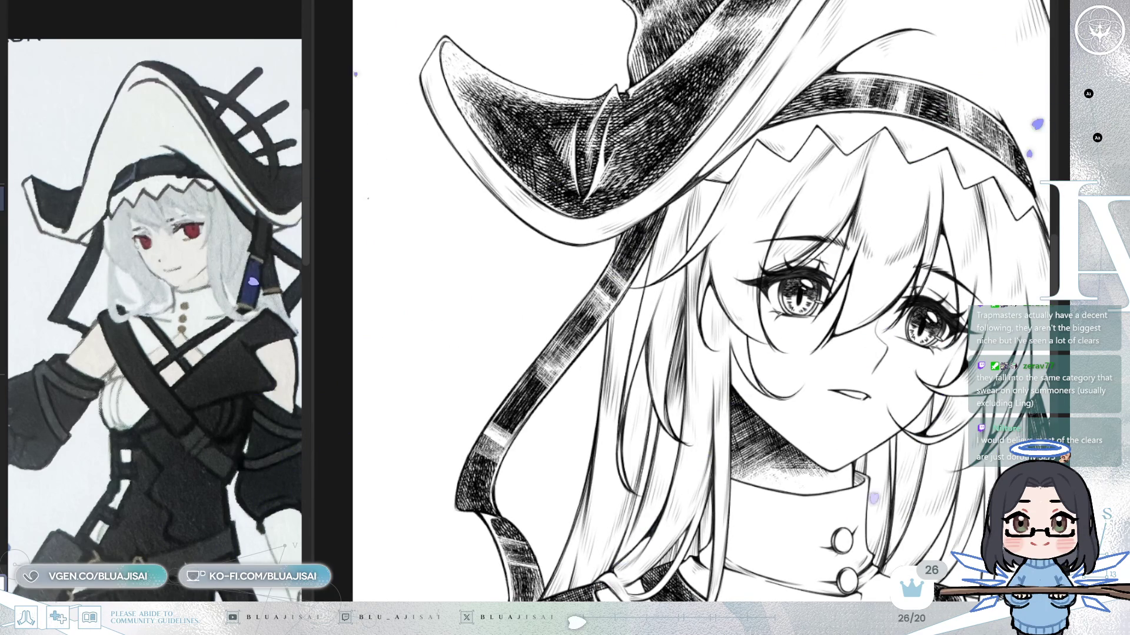
scroll(686, 301, down, 1)
scroll(686, 302, down, 1)
scroll(686, 301, down, 1)
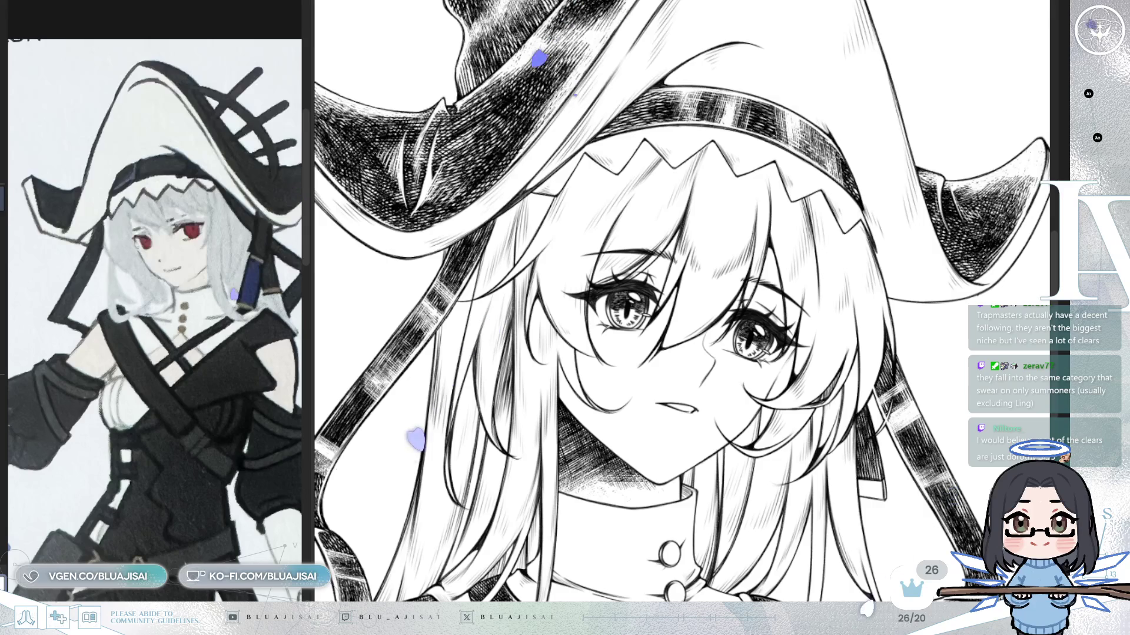
scroll(905, 377, up, 1)
scroll(906, 377, up, 1)
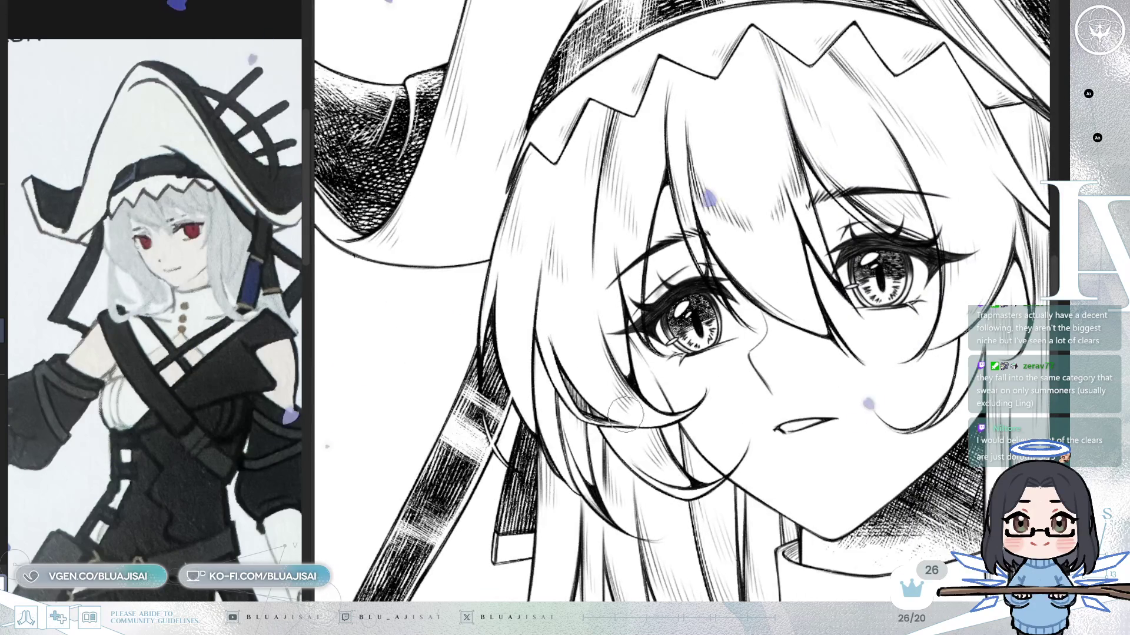
drag(645, 412, 682, 414)
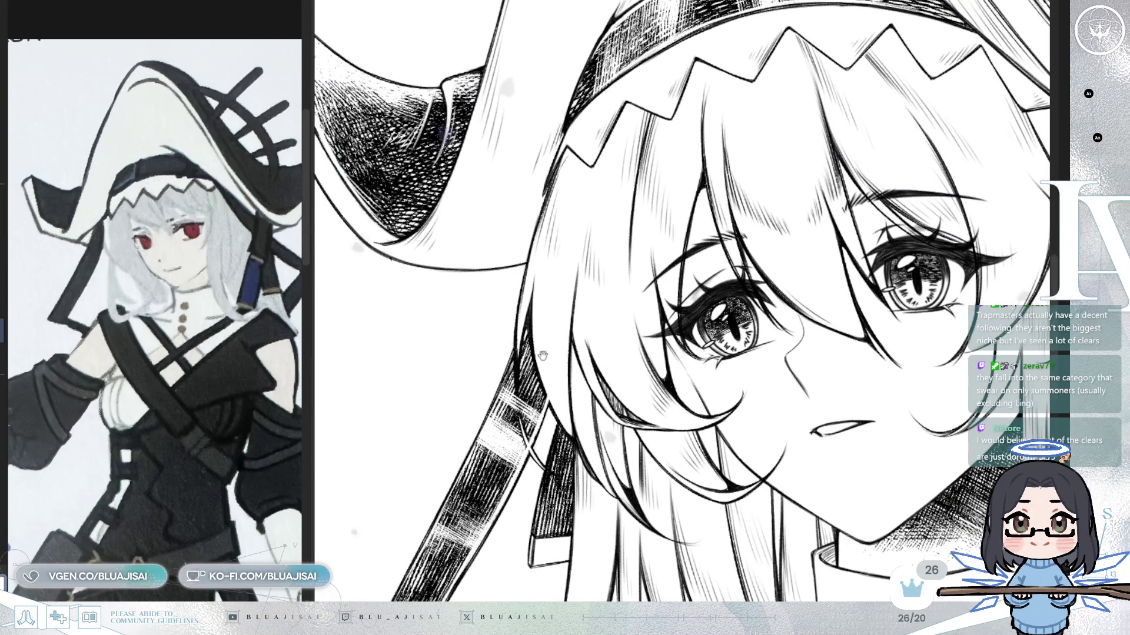
scroll(682, 415, up, 1)
scroll(682, 415, up, 1)
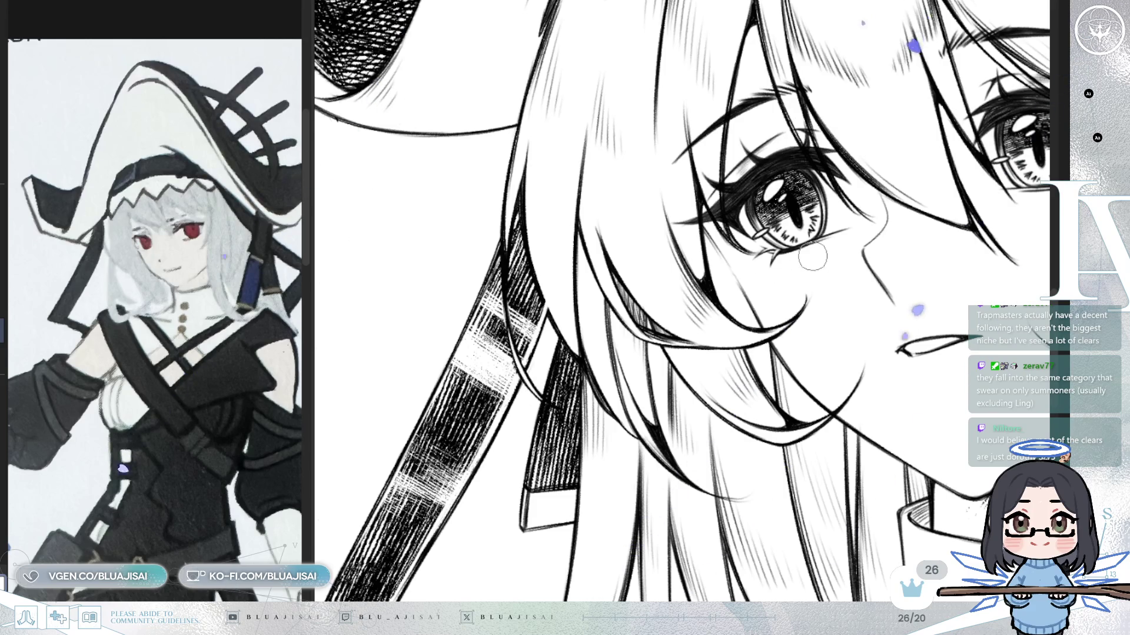
key(h)
mouse_move(722, 282)
mouse_down()
mouse_move(755, 278)
mouse_move(794, 353)
mouse_up()
key(h)
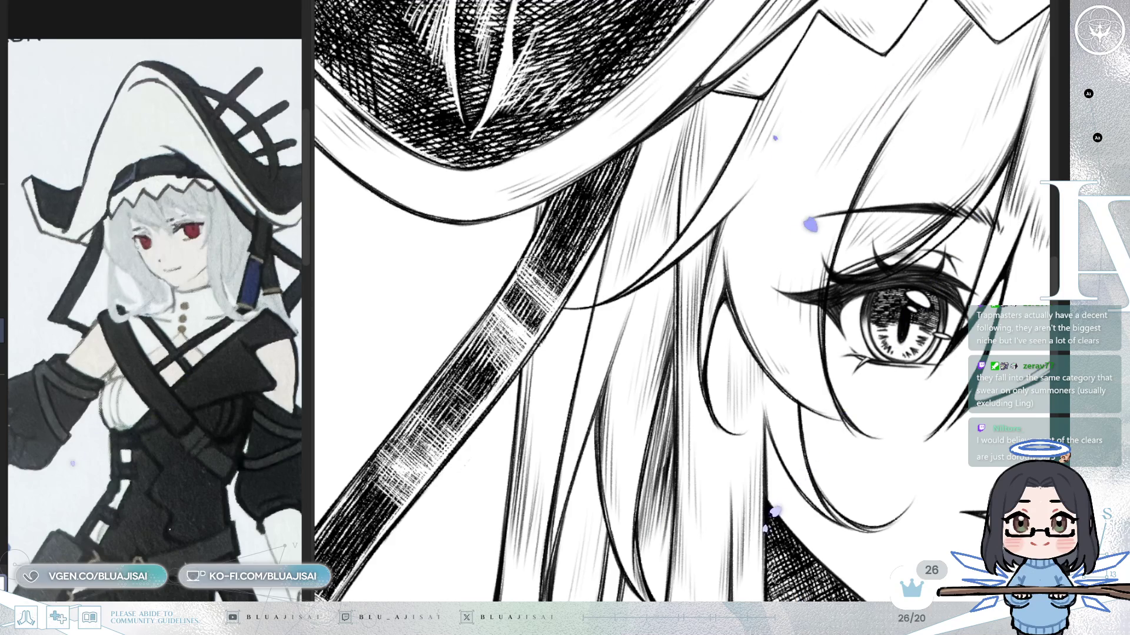
key(ctrl+minus)
key(ctrl+minus)
key(ctrl+minus)
key(ctrl+minus)
key(ctrl+minus)
key(ctrl+minus)
key(ctrl+minus)
key(ctrl+minus)
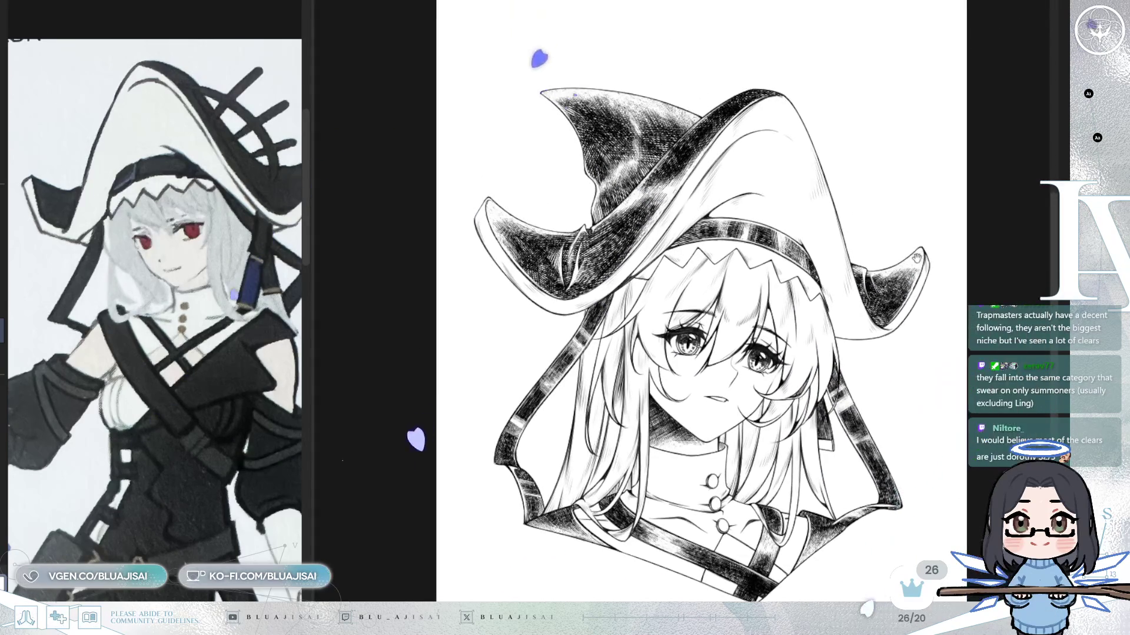
drag(935, 287, 926, 235)
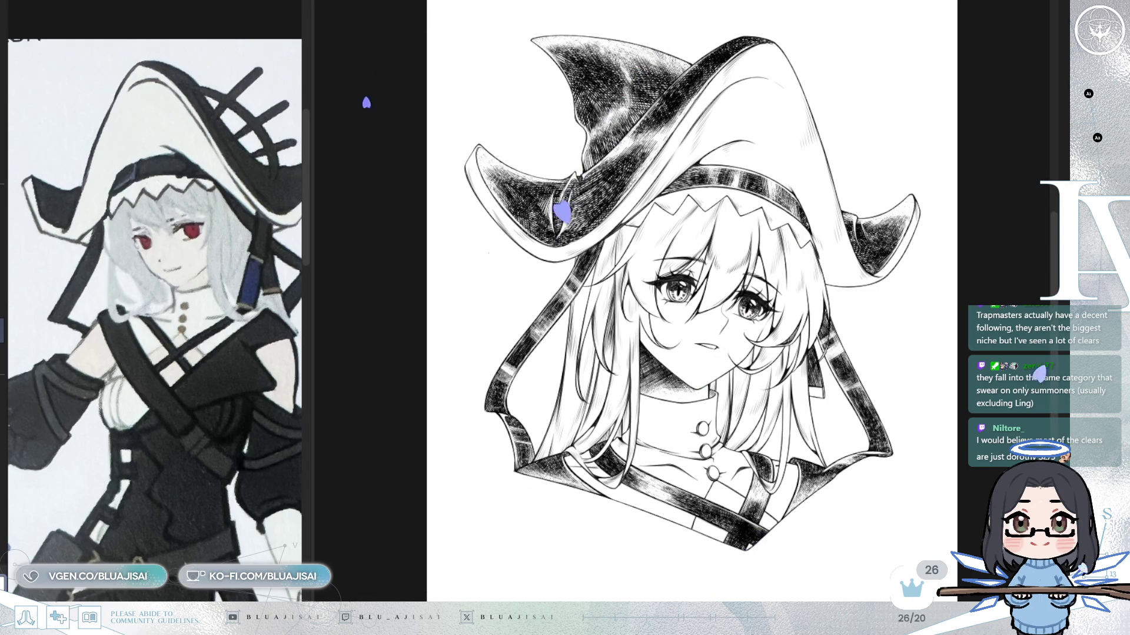
scroll(609, 481, down, 1)
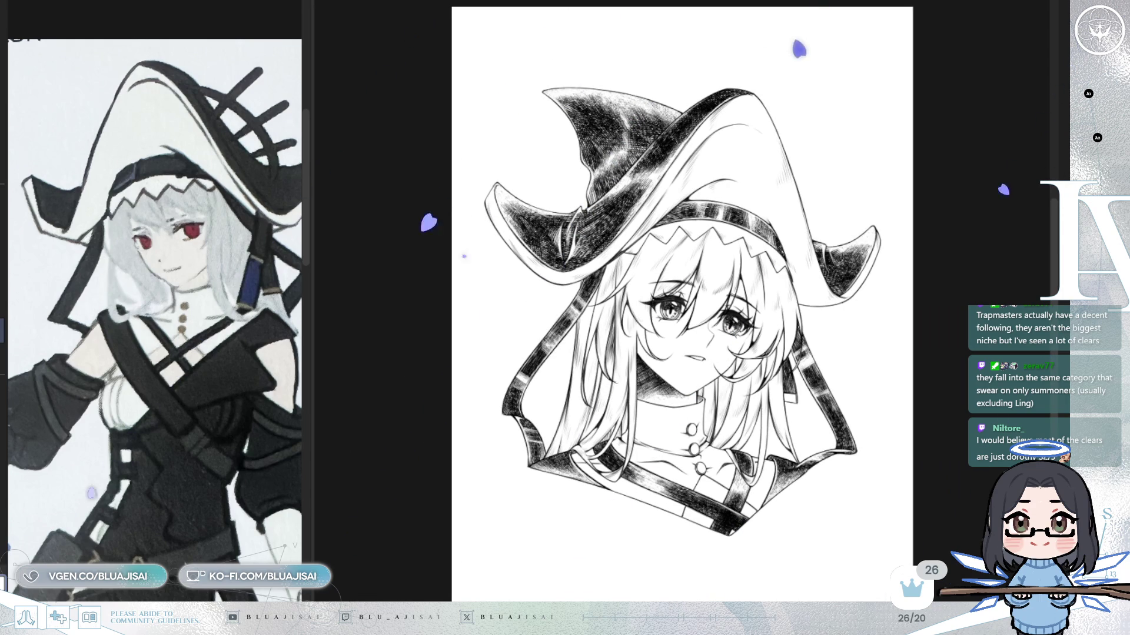
- Stamp the 'BA BLUAJISAI' signature at lower right and position it below the hood's right tip
click(806, 494)
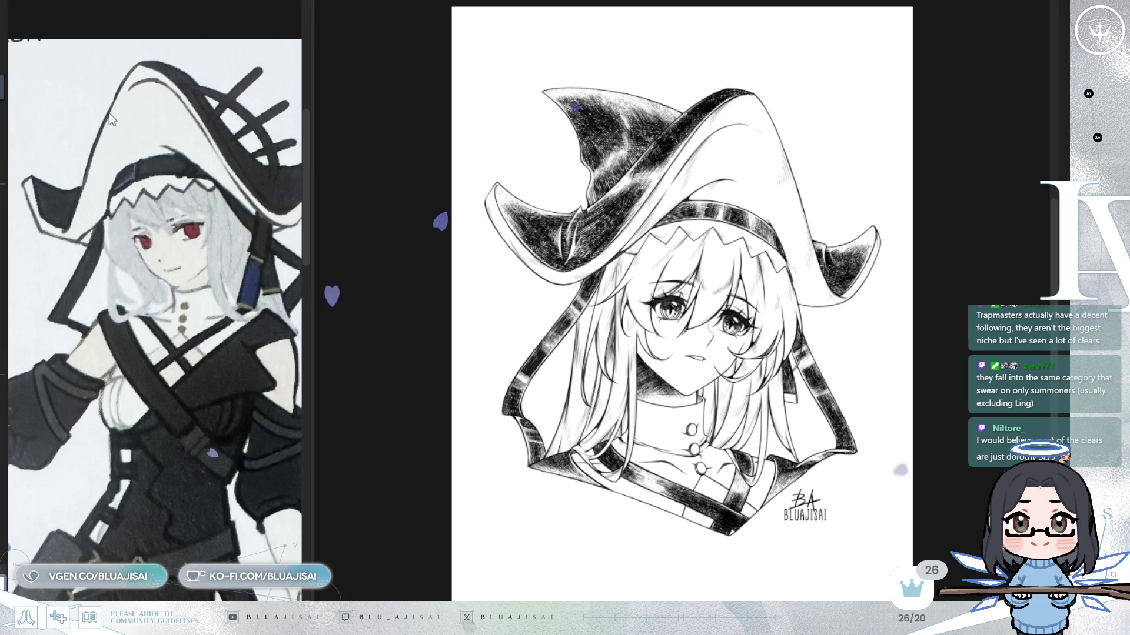
scroll(811, 556, up, 1)
mouse_move(835, 591)
mouse_down()
mouse_move(846, 511)
mouse_move(455, 526)
mouse_move(506, 467)
mouse_move(842, 507)
mouse_up()
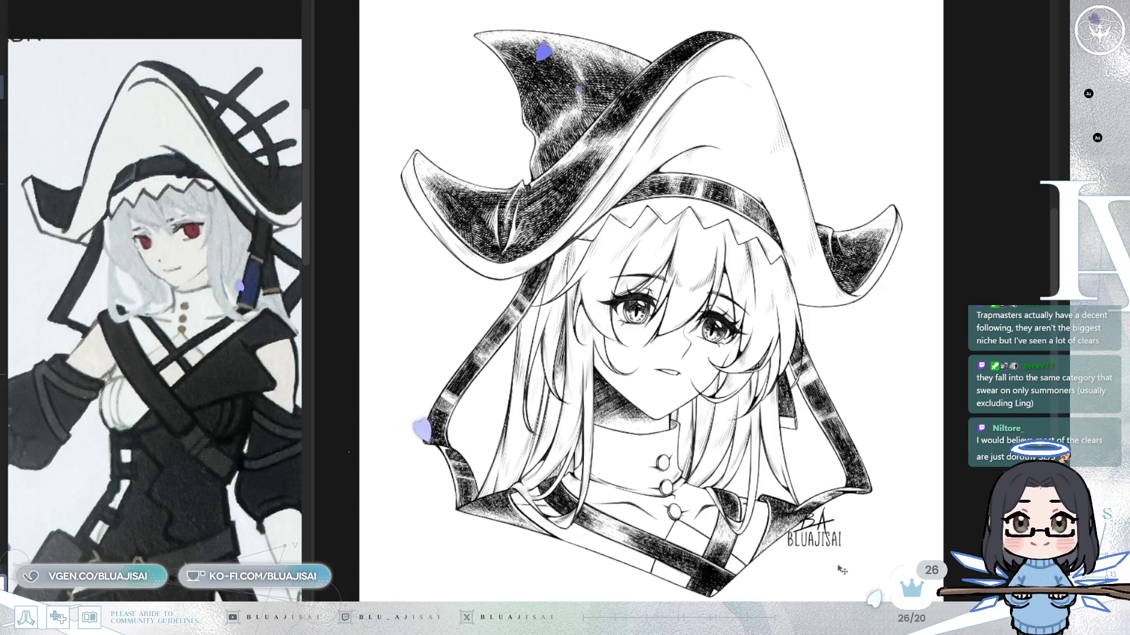
drag(843, 507, 870, 563)
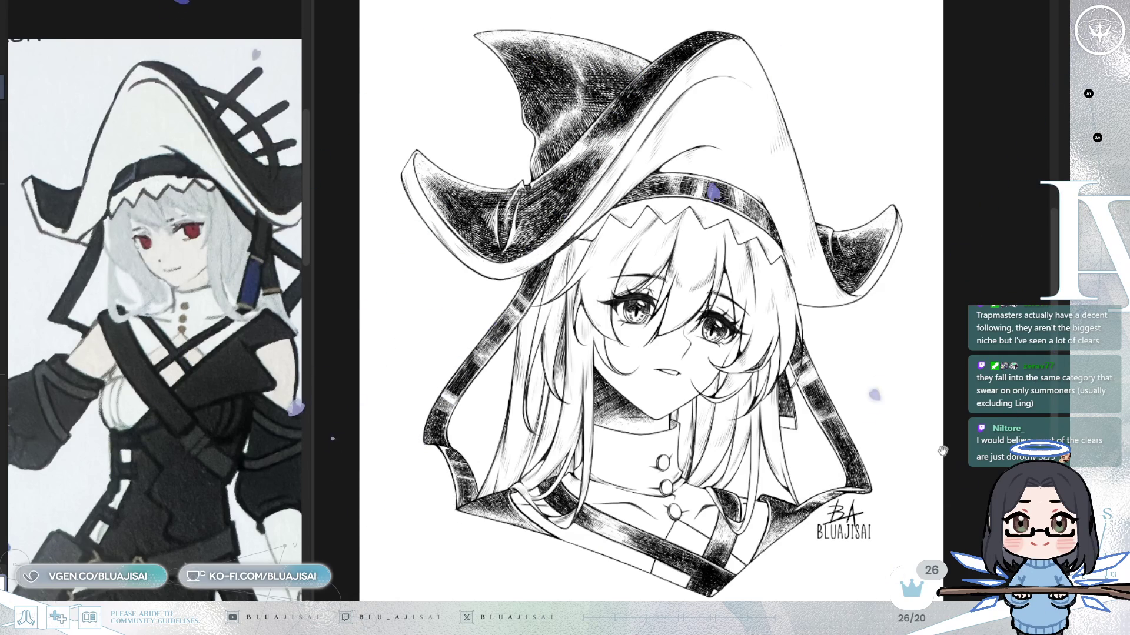
scroll(936, 445, up, 1)
scroll(927, 439, up, 1)
scroll(913, 427, up, 1)
drag(913, 427, 928, 435)
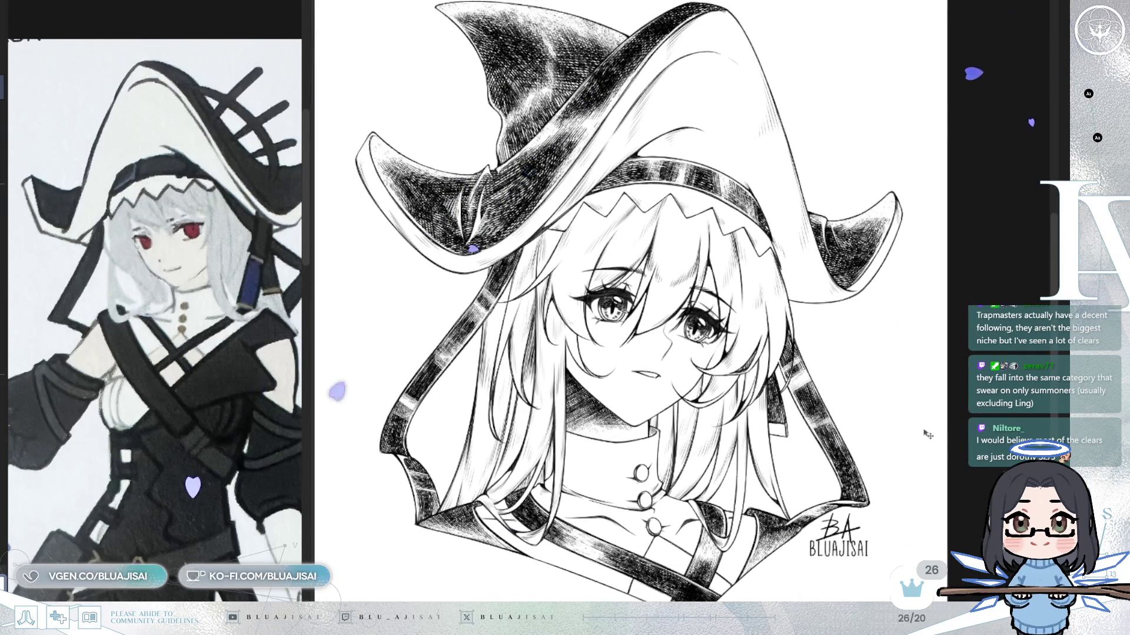